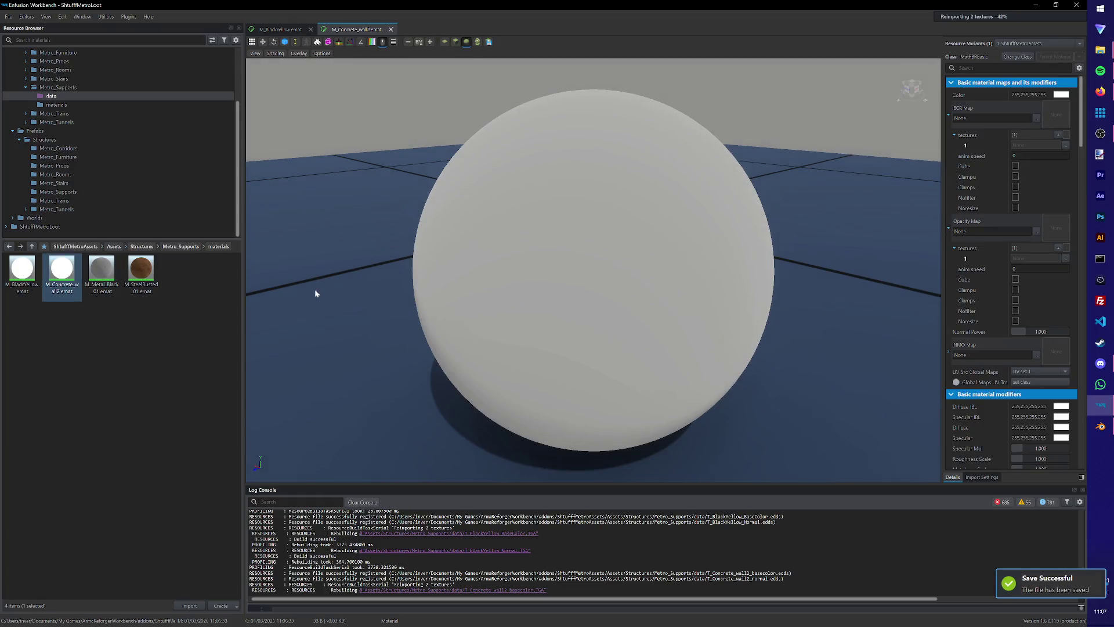
Assign the concrete base colour and normal textures to M_Concrete_wall2 and save it.
{"action": "left_click", "coordinate": [51, 95]}
{"action": "mouse_move", "coordinate": [22, 268]}
{"action": "left_mouse_down"}
{"action": "mouse_move", "coordinate": [432, 239]}
{"action": "mouse_move", "coordinate": [94, 246]}
{"action": "mouse_move", "coordinate": [319, 120]}
{"action": "left_mouse_up"}
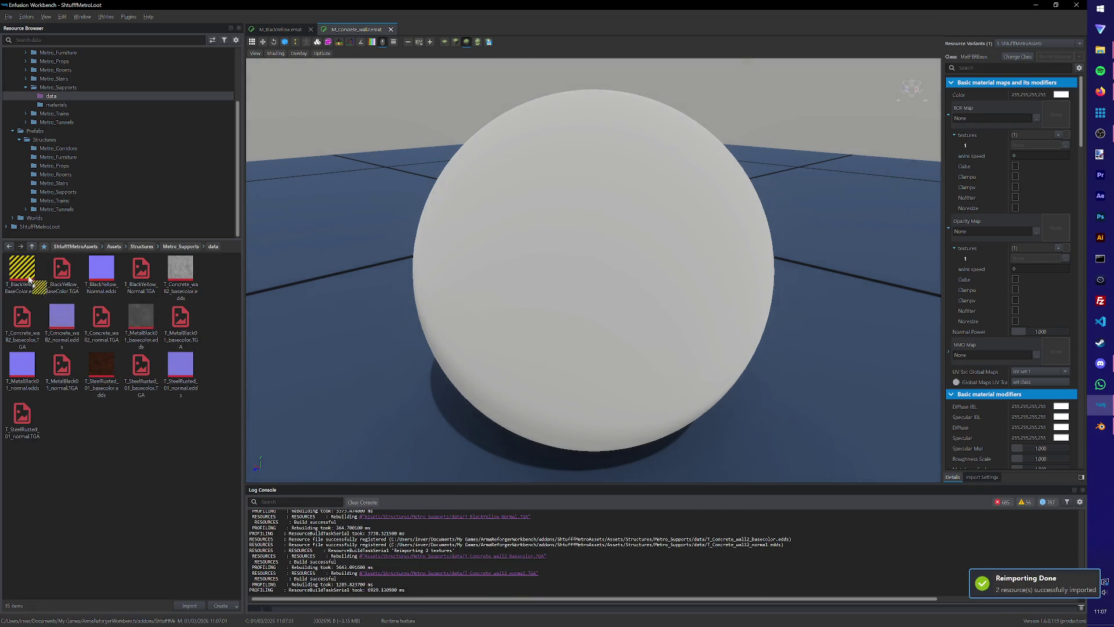
{"action": "mouse_move", "coordinate": [180, 270]}
{"action": "left_mouse_down"}
{"action": "mouse_move", "coordinate": [801, 139]}
{"action": "mouse_move", "coordinate": [992, 116]}
{"action": "left_mouse_up"}
{"action": "key", "text": "ctrl+s"}
{"action": "mouse_move", "coordinate": [62, 319]}
{"action": "left_mouse_down"}
{"action": "mouse_move", "coordinate": [945, 271]}
{"action": "mouse_move", "coordinate": [1047, 330]}
{"action": "mouse_move", "coordinate": [1052, 349]}
{"action": "left_mouse_up"}
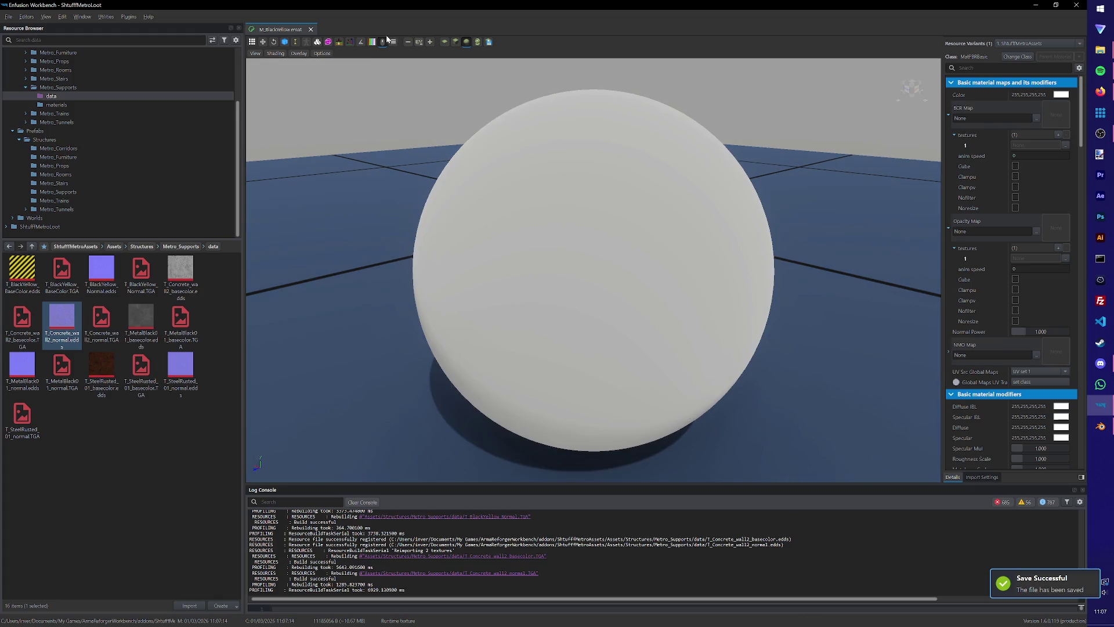
{"action": "left_click", "coordinate": [391, 29]}
Give M_BlackYellow its BlackYellow base colour and normal textures and roughness scale 5, then save.
{"action": "mouse_move", "coordinate": [24, 270]}
{"action": "left_mouse_down"}
{"action": "mouse_move", "coordinate": [948, 219]}
{"action": "mouse_move", "coordinate": [1055, 117]}
{"action": "left_mouse_up"}
{"action": "mouse_move", "coordinate": [102, 270]}
{"action": "left_mouse_down"}
{"action": "mouse_move", "coordinate": [828, 323]}
{"action": "mouse_move", "coordinate": [1035, 316]}
{"action": "mouse_move", "coordinate": [1070, 363]}
{"action": "mouse_move", "coordinate": [1056, 351]}
{"action": "left_mouse_up"}
{"action": "key", "text": "ctrl+s"}
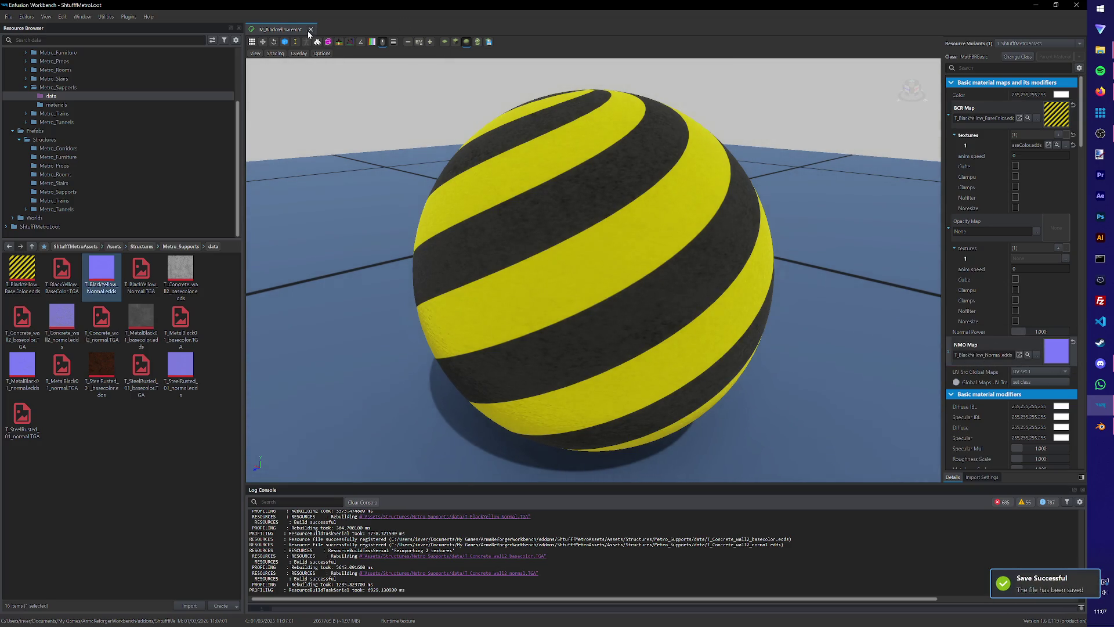
{"action": "left_click_drag", "start_coordinate": [1017, 458], "coordinate": [1070, 458]}
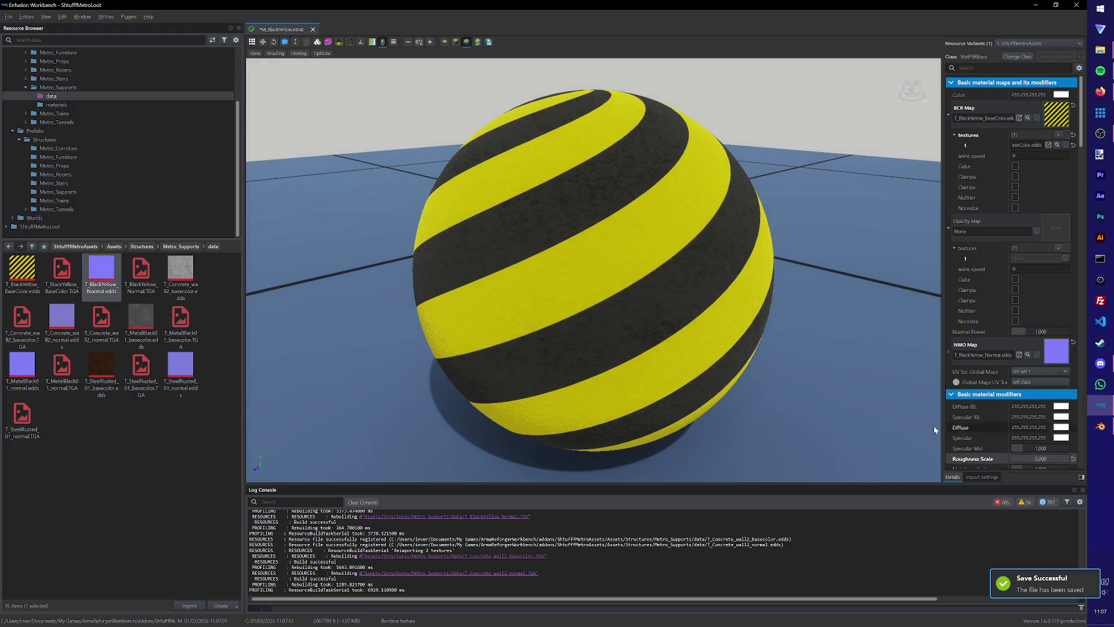
{"action": "scroll", "coordinate": [1015, 406], "scroll_direction": "down", "scroll_amount": 3}
{"action": "key", "text": "ctrl+s"}
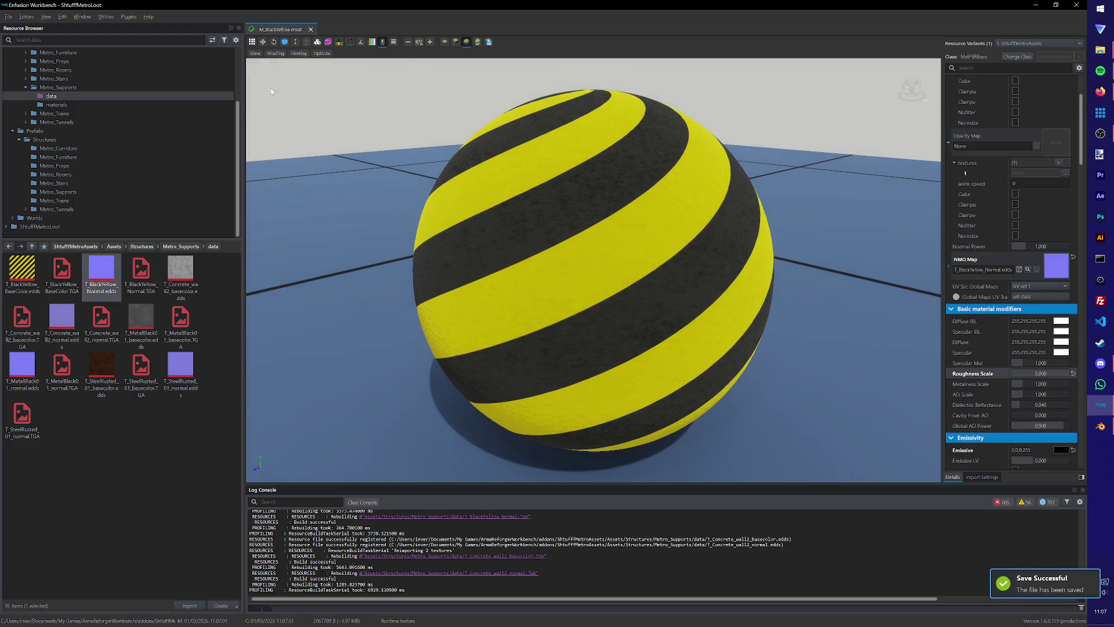
{"action": "left_click", "coordinate": [311, 29]}
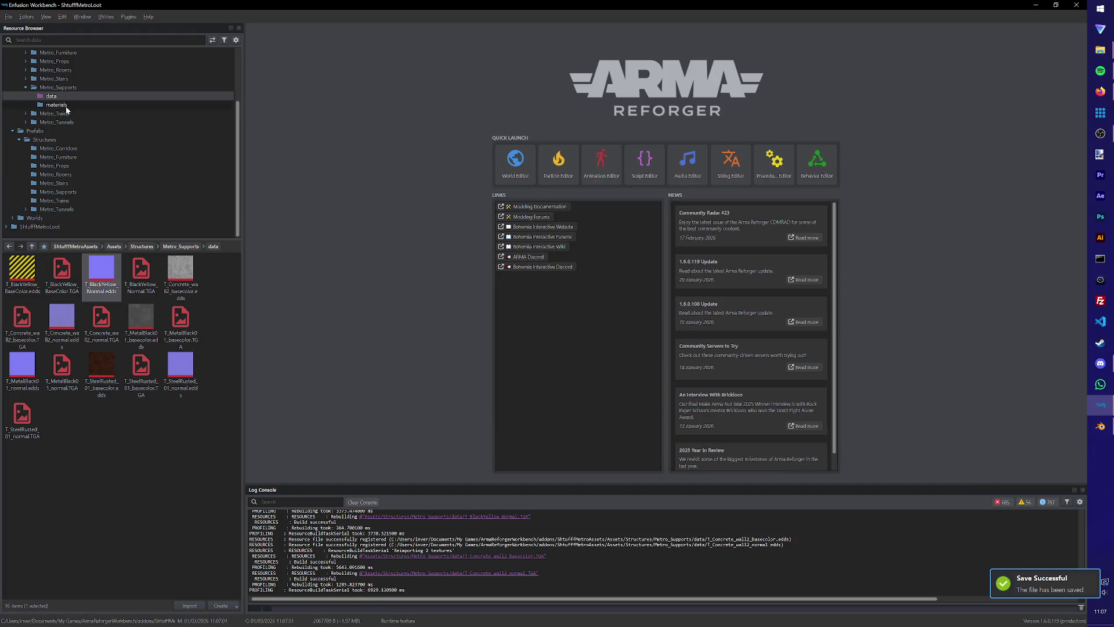
Raise M_Concrete_wall2's roughness scale to 5 and save the material.
{"action": "left_click", "coordinate": [66, 109]}
{"action": "double_click", "coordinate": [62, 270]}
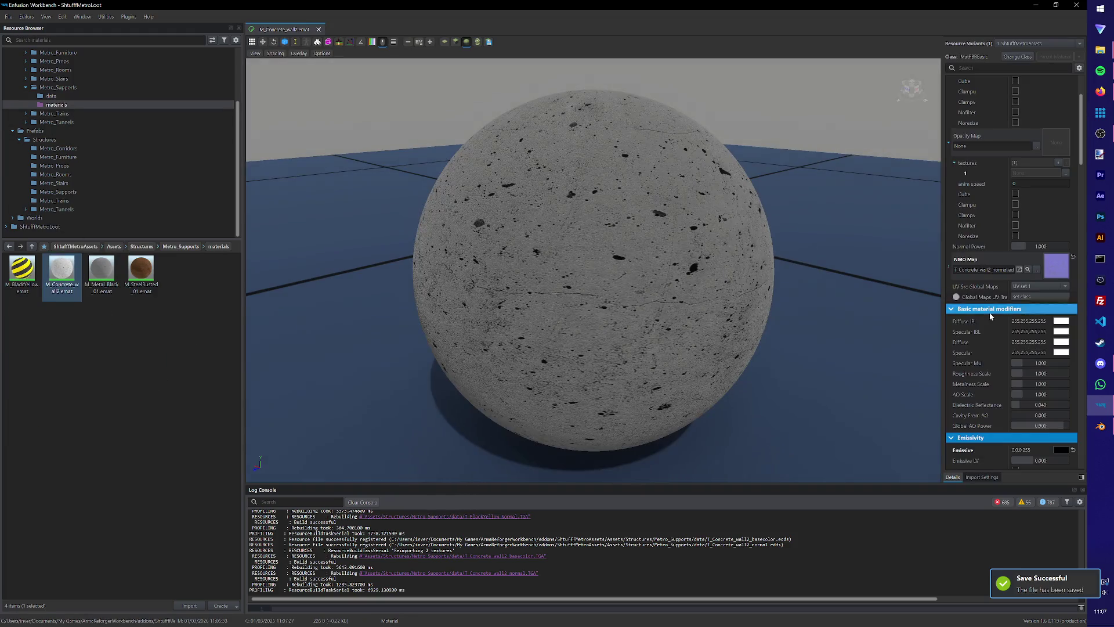
{"action": "left_click_drag", "start_coordinate": [1017, 373], "coordinate": [1068, 373]}
{"action": "key", "text": "ctrl+s"}
{"action": "left_click", "coordinate": [318, 30]}
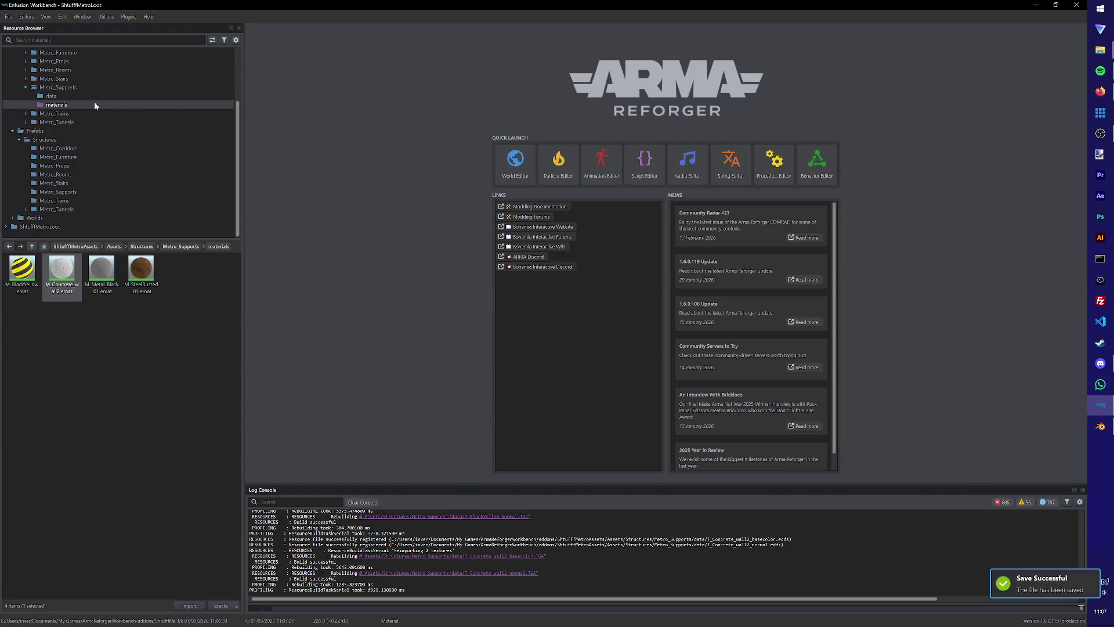
Open the Base_Concrete_Support_1 model and show the Metro_Supports prefabs folder.
{"action": "left_click", "coordinate": [58, 87]}
{"action": "double_click", "coordinate": [181, 273]}
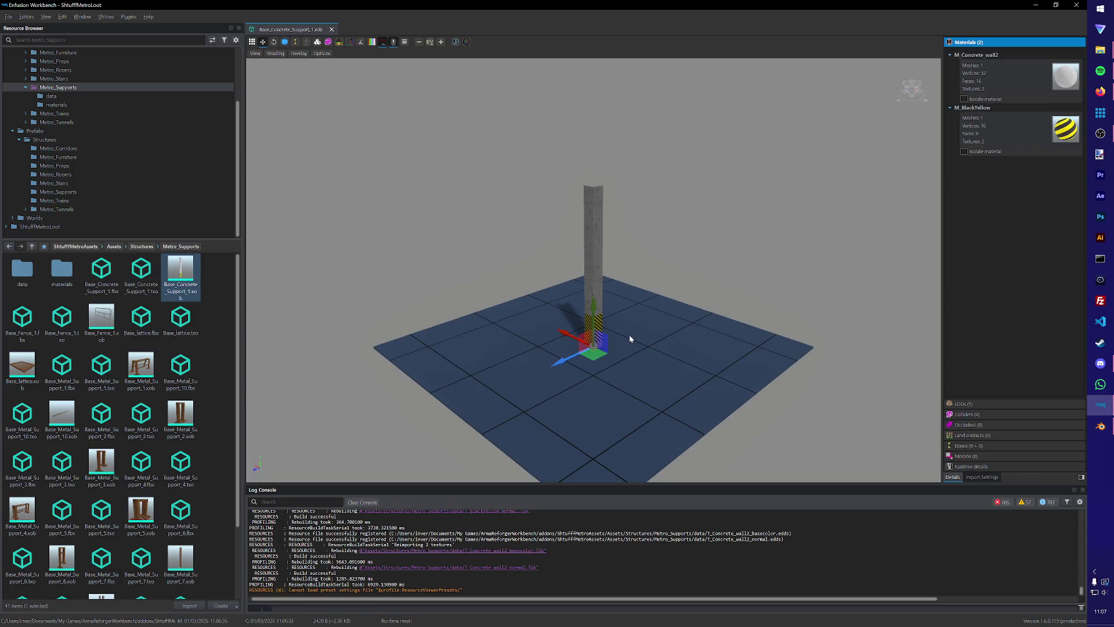
{"action": "left_click_drag", "start_coordinate": [629, 338], "coordinate": [593, 268]}
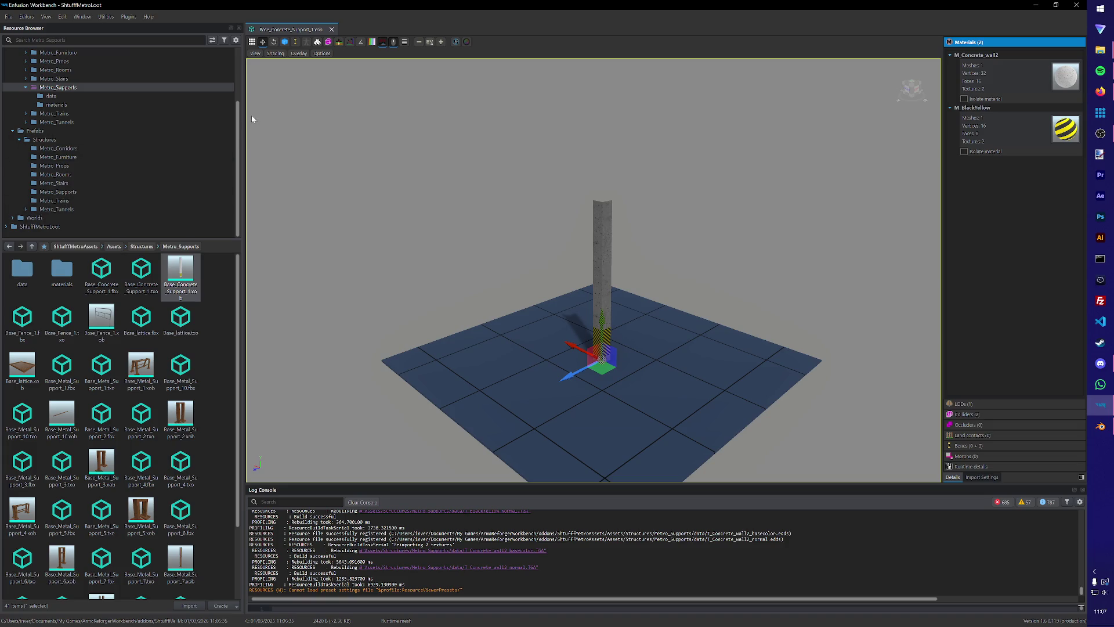
{"action": "left_click", "coordinate": [61, 192]}
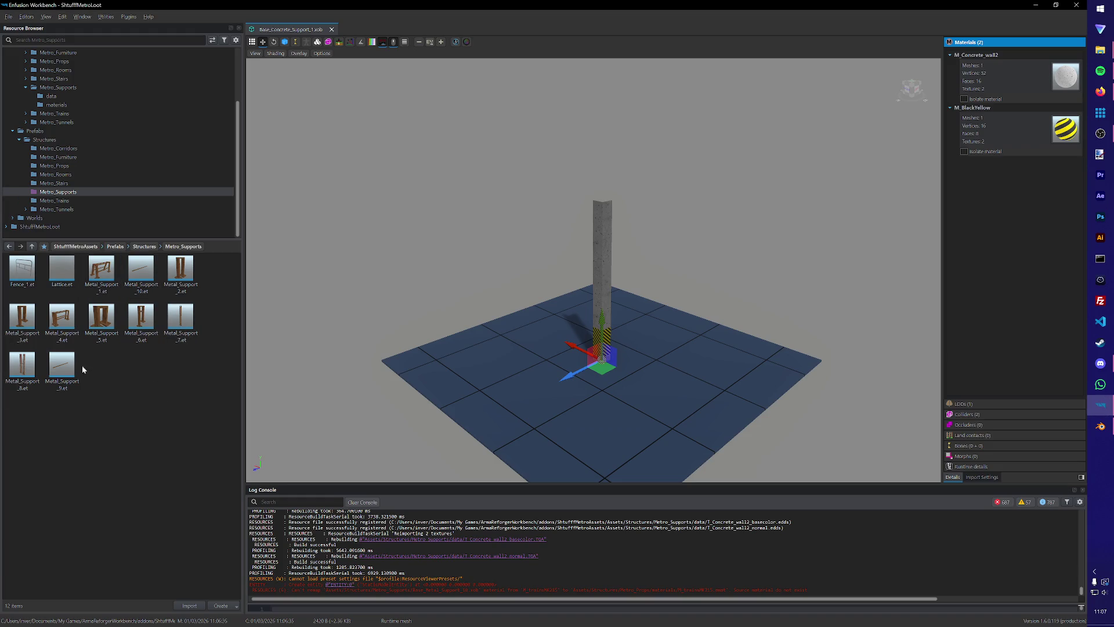
Create a Metal_Support folder and move the Metal_Support prefabs into it.
{"action": "right_click", "coordinate": [61, 365]}
{"action": "left_click", "coordinate": [134, 448]}
{"action": "right_click", "coordinate": [125, 441]}
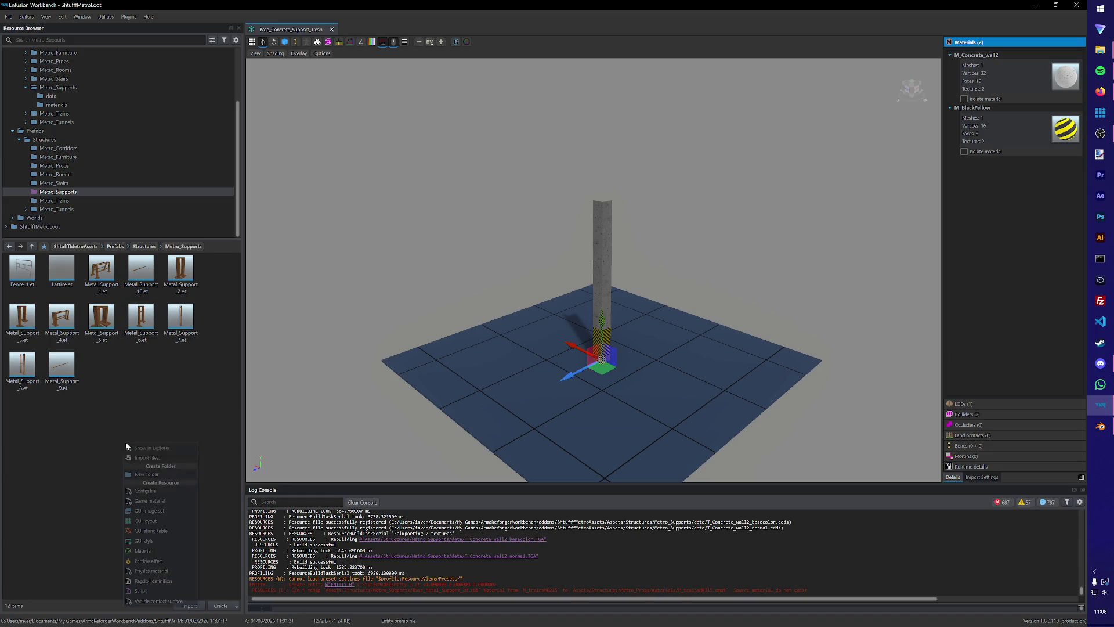
{"action": "left_click", "coordinate": [166, 463]}
{"action": "type", "text": "Metal_Su"}
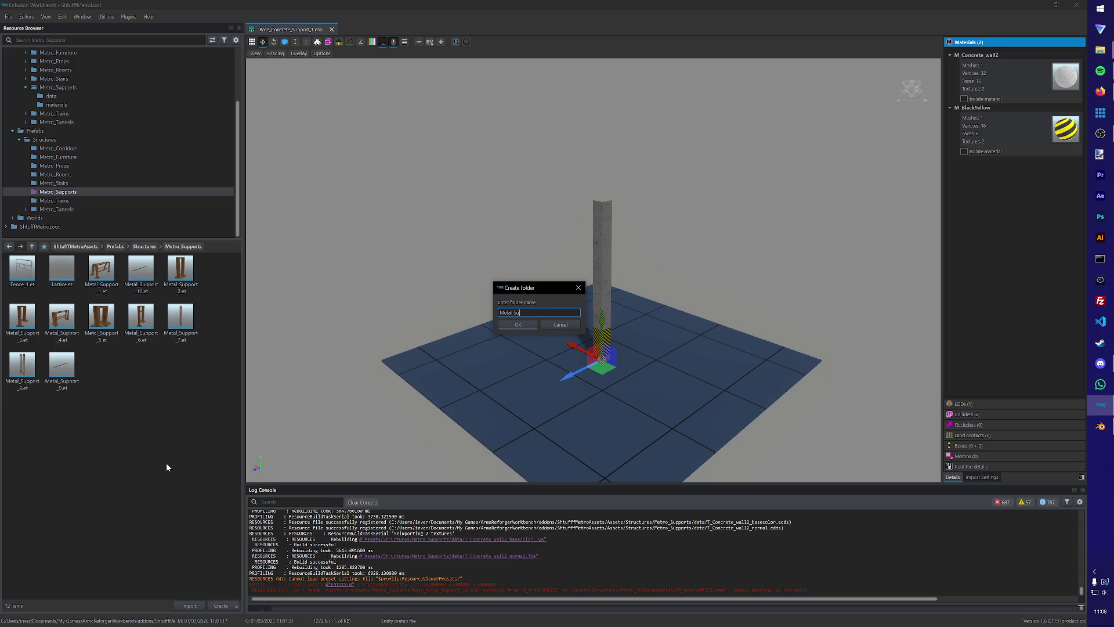
{"action": "type", "text": "t"}
{"action": "key", "text": "Return"}
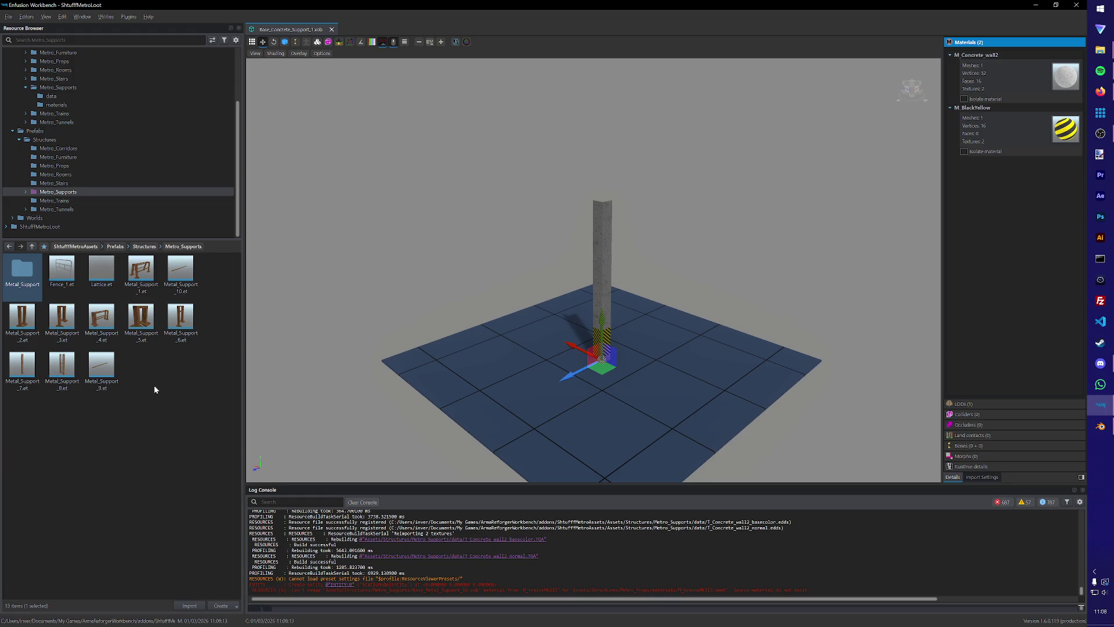
{"action": "left_click", "coordinate": [138, 285]}
{"action": "key", "text": "ctrl+a"}
{"action": "mouse_move", "coordinate": [61, 344]}
{"action": "left_mouse_down"}
{"action": "mouse_move", "coordinate": [44, 330]}
{"action": "mouse_move", "coordinate": [22, 268]}
{"action": "left_mouse_up"}
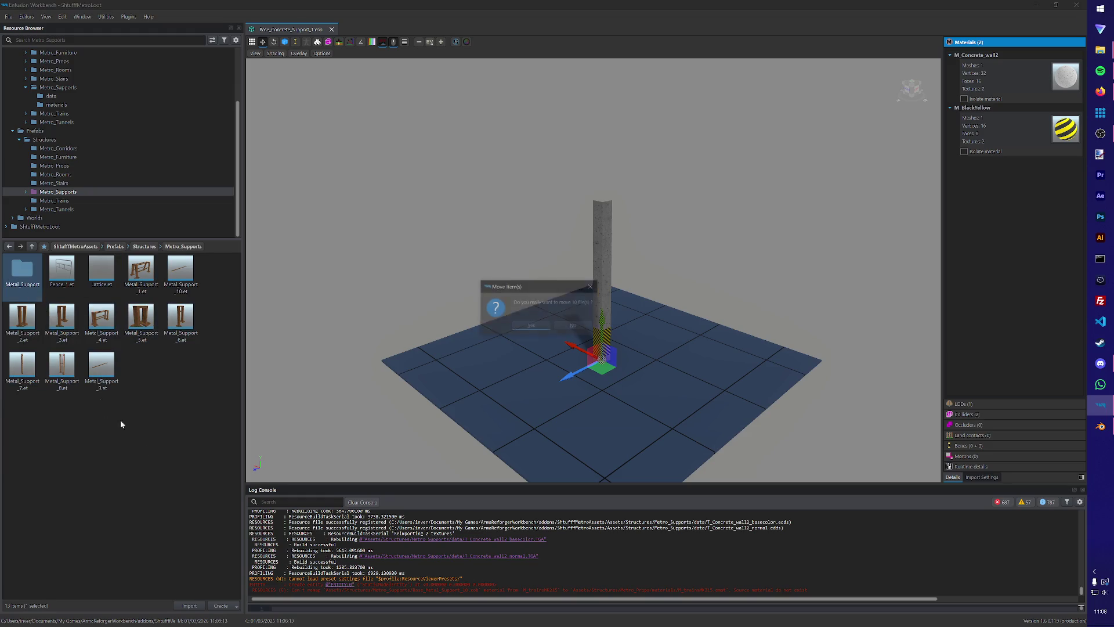
{"action": "left_click", "coordinate": [545, 333]}
Add an empty Concrete_Support folder next to Metal_Support.
{"action": "right_click", "coordinate": [132, 367]}
{"action": "left_click", "coordinate": [142, 392]}
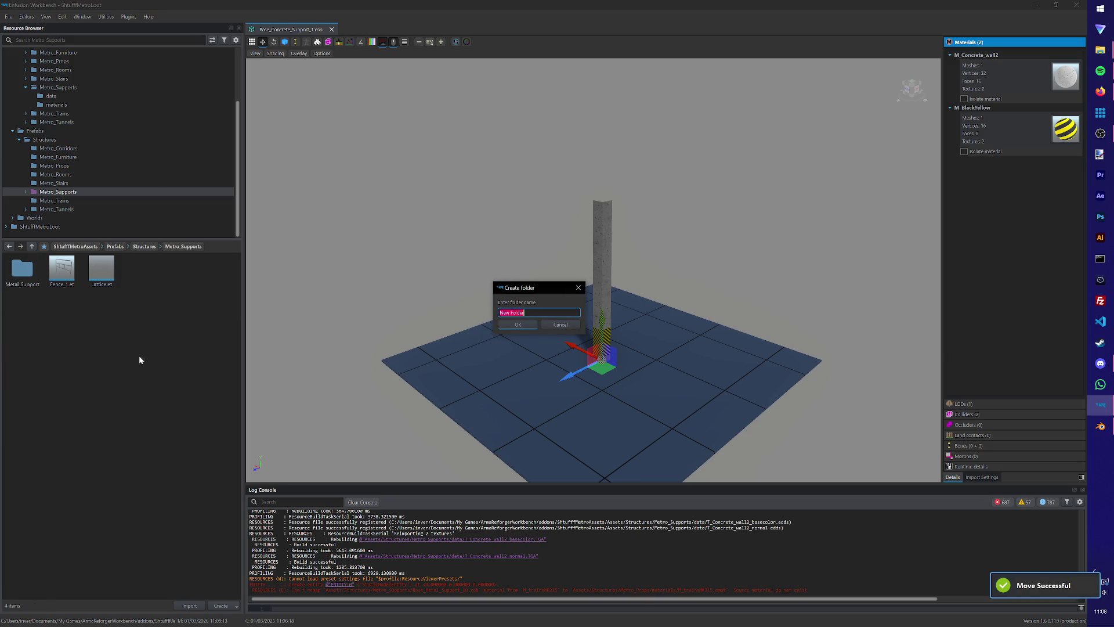
{"action": "left_click", "coordinate": [560, 324]}
{"action": "right_click", "coordinate": [64, 353]}
{"action": "left_click", "coordinate": [81, 376]}
{"action": "type", "text": "crete_"}
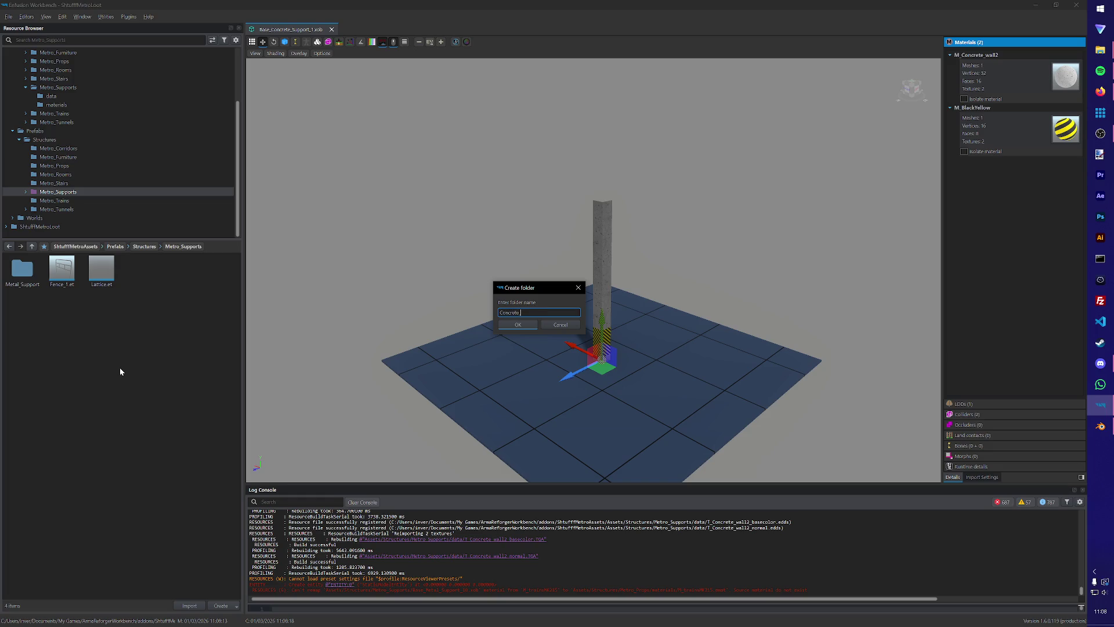
{"action": "type", "text": "ort"}
{"action": "key", "text": "Return"}
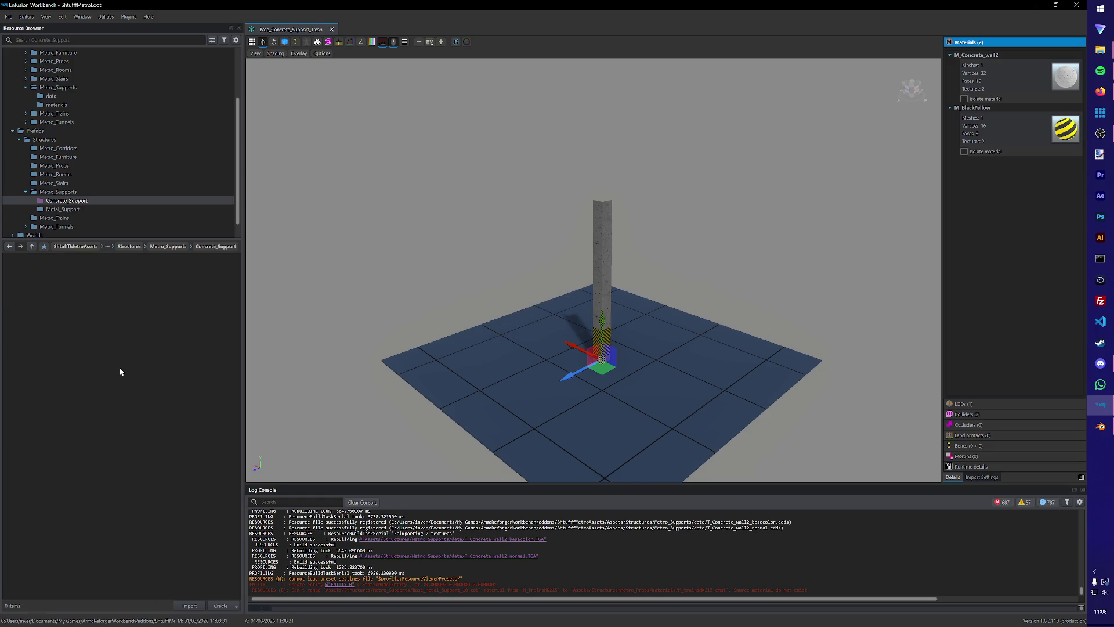
{"action": "left_click", "coordinate": [61, 209]}
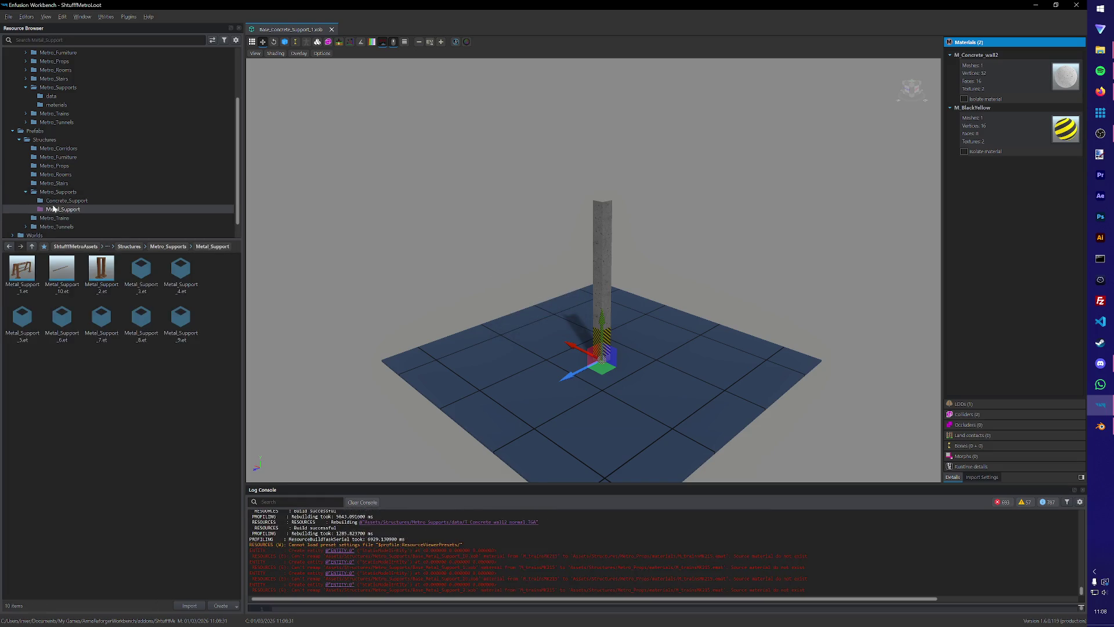
Duplicate Metal_Support_9 and name the copy Concrete_Support_1.
{"action": "right_click", "coordinate": [63, 325]}
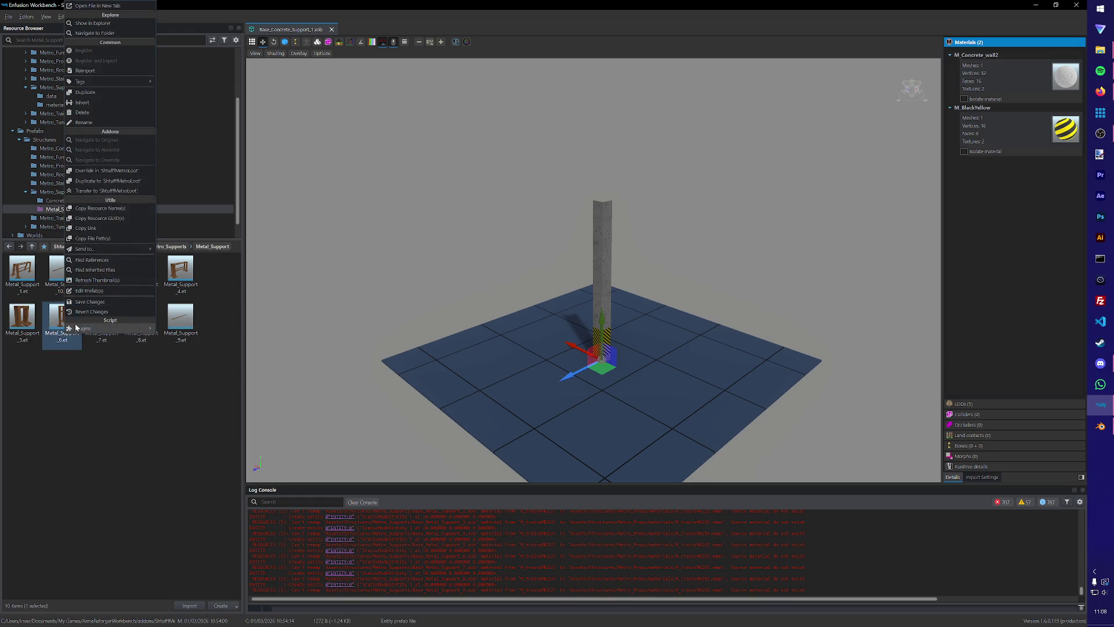
{"action": "left_click", "coordinate": [121, 388]}
{"action": "right_click", "coordinate": [172, 333]}
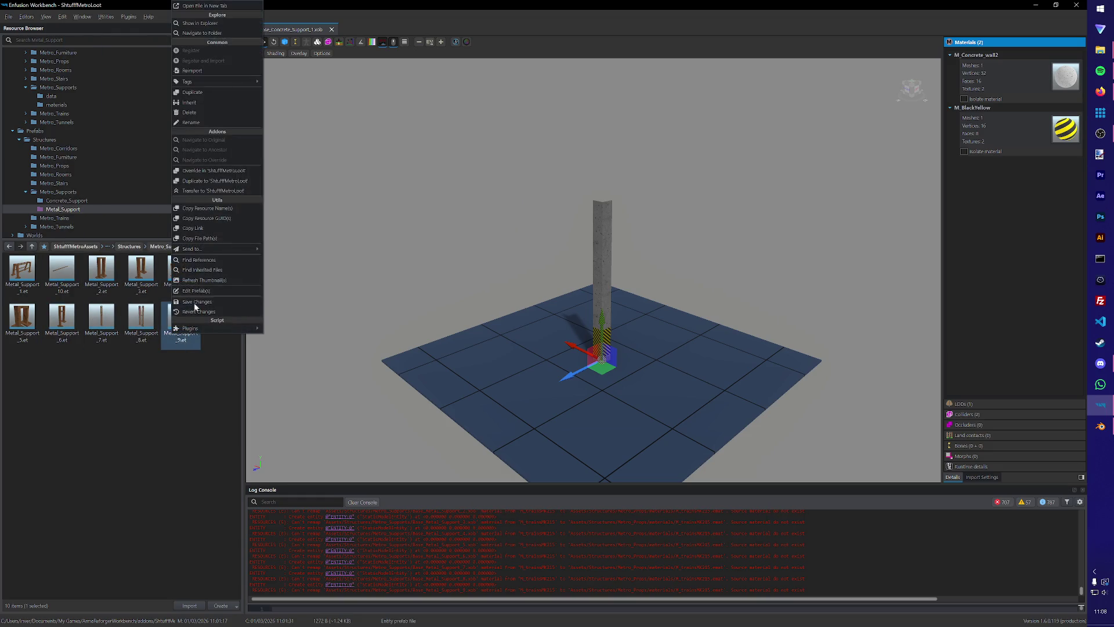
{"action": "left_click", "coordinate": [193, 92]}
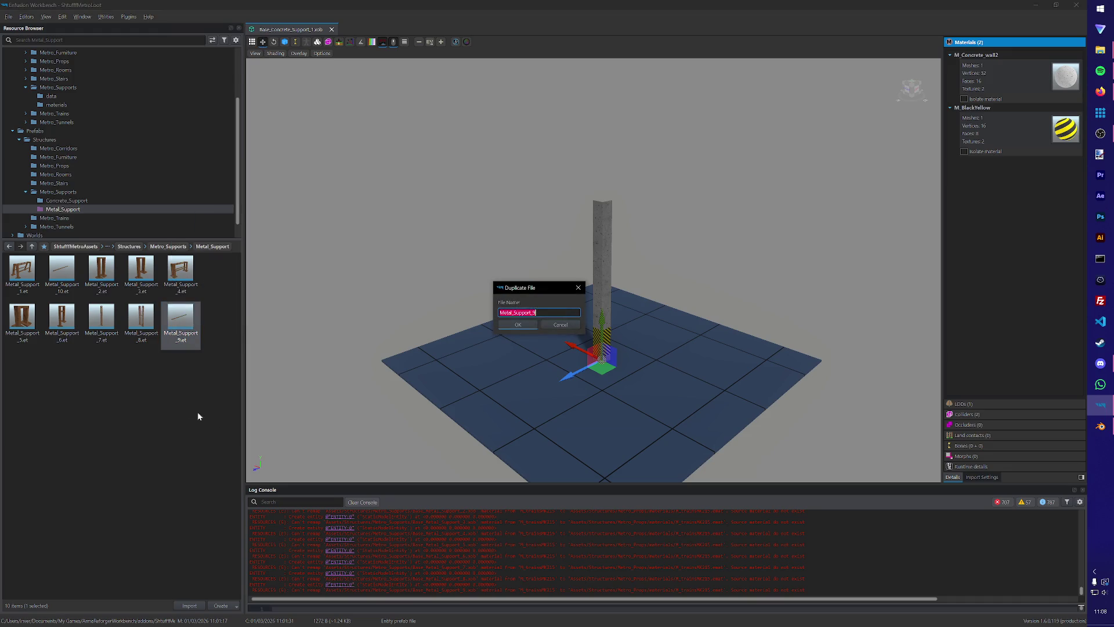
{"action": "type", "text": "C"}
{"action": "type", "text": "_1"}
{"action": "key", "text": "Return"}
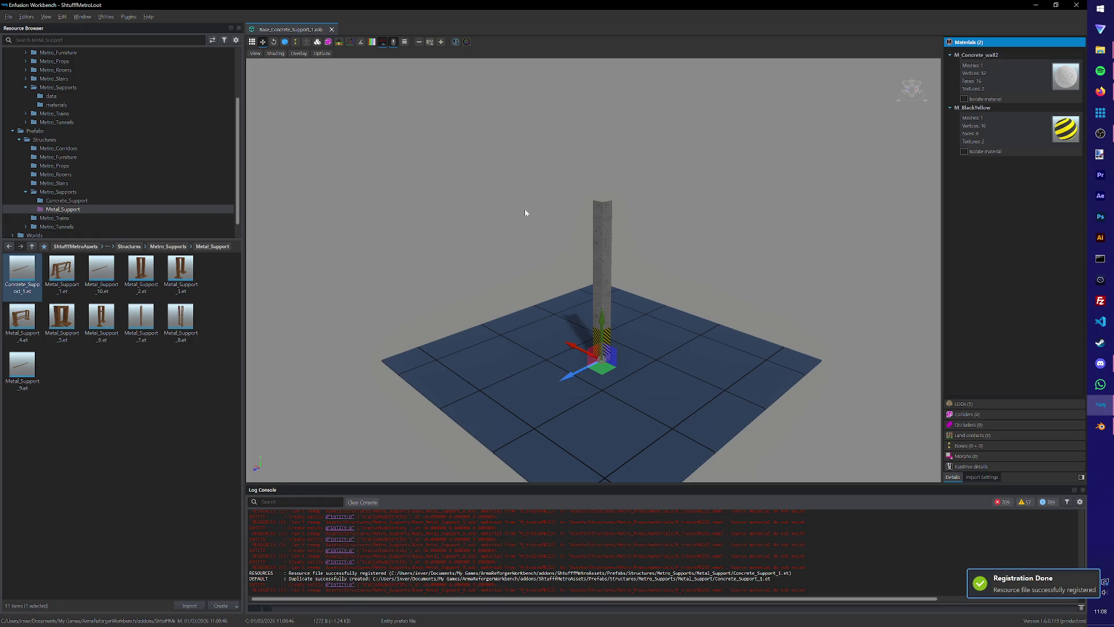
Move Concrete_Support_1 into the Concrete_Support folder.
{"action": "mouse_move", "coordinate": [22, 272]}
{"action": "left_mouse_down"}
{"action": "mouse_move", "coordinate": [99, 224]}
{"action": "mouse_move", "coordinate": [75, 183]}
{"action": "left_mouse_up"}
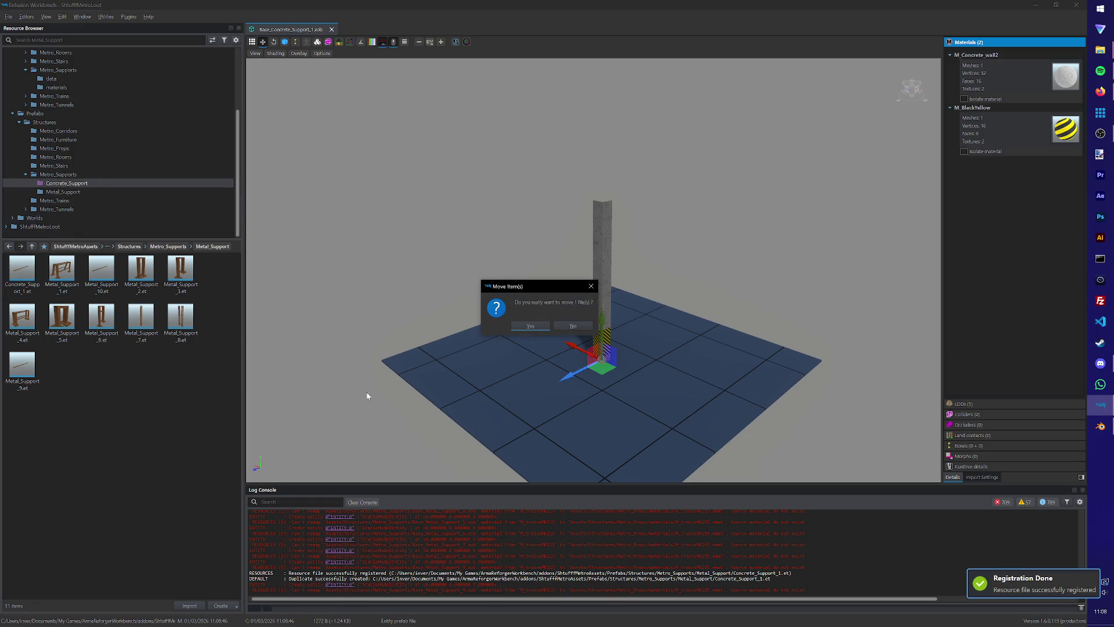
{"action": "left_click", "coordinate": [531, 326]}
{"action": "left_click", "coordinate": [93, 174]}
{"action": "left_click", "coordinate": [81, 183]}
Set Concrete_Support_1's MeshObject to the Base_Concrete_Support_1.xob mesh.
{"action": "double_click", "coordinate": [22, 269]}
{"action": "left_click", "coordinate": [1016, 57]}
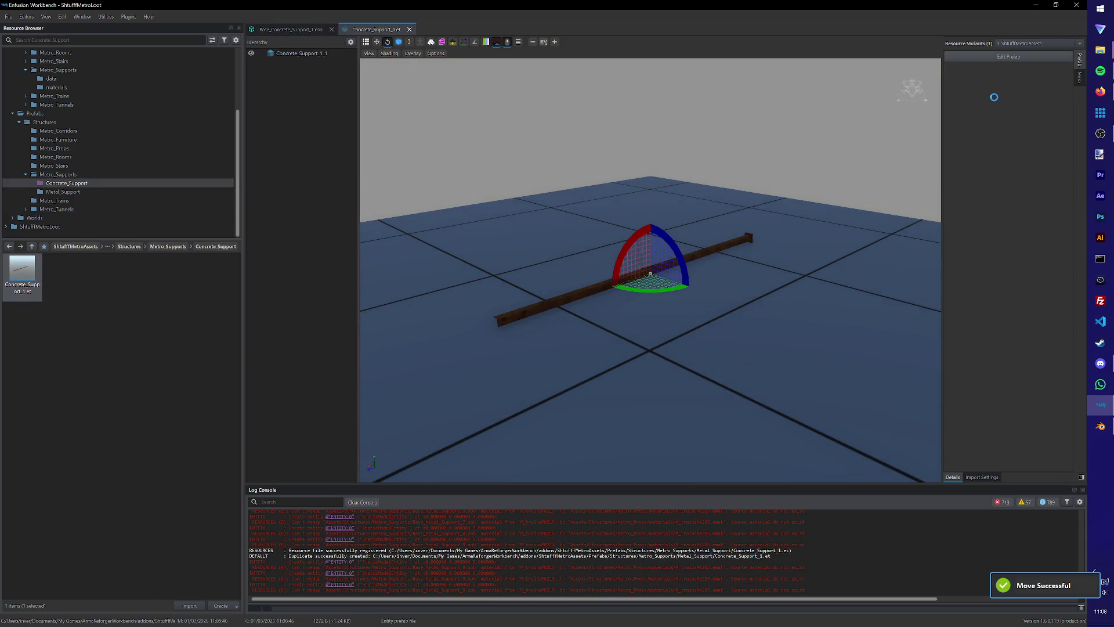
{"action": "left_click", "coordinate": [864, 144]}
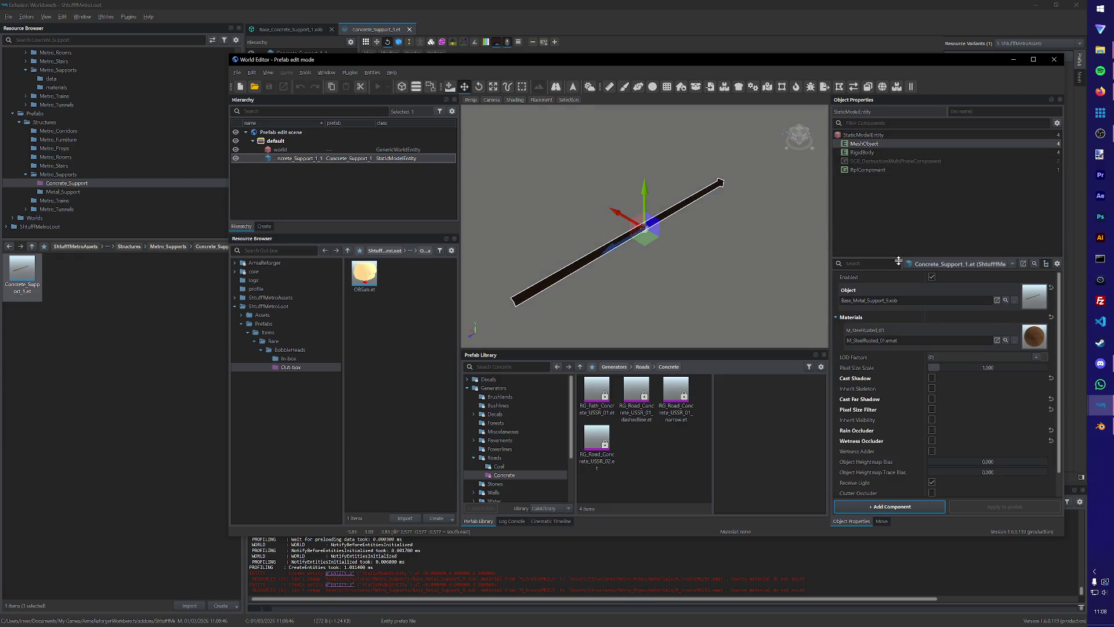
{"action": "left_click", "coordinate": [1014, 302]}
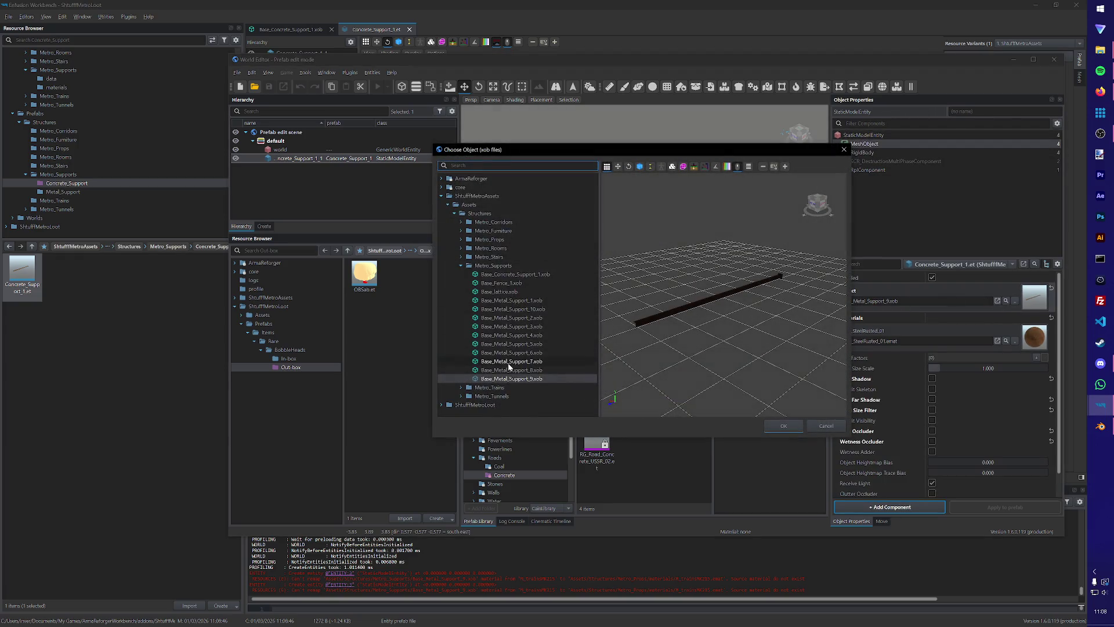
{"action": "left_click", "coordinate": [503, 275]}
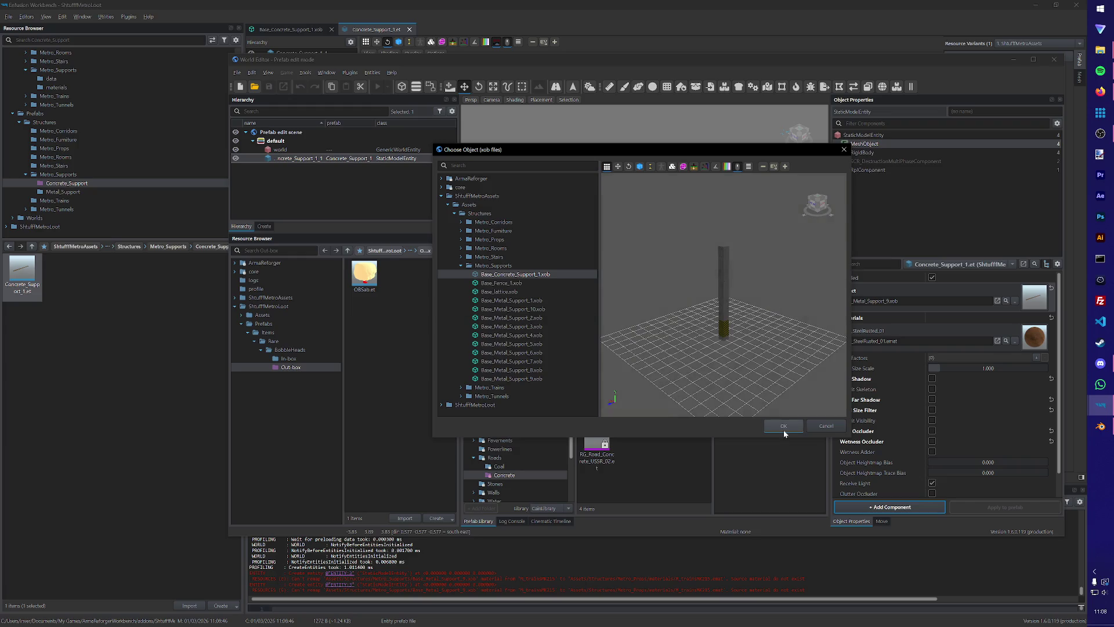
{"action": "left_click", "coordinate": [784, 425]}
Close the prefab editor, the Concrete_Support_1 prefab and the Base_Concrete_Support_1 model viewer.
{"action": "left_click", "coordinate": [1054, 58]}
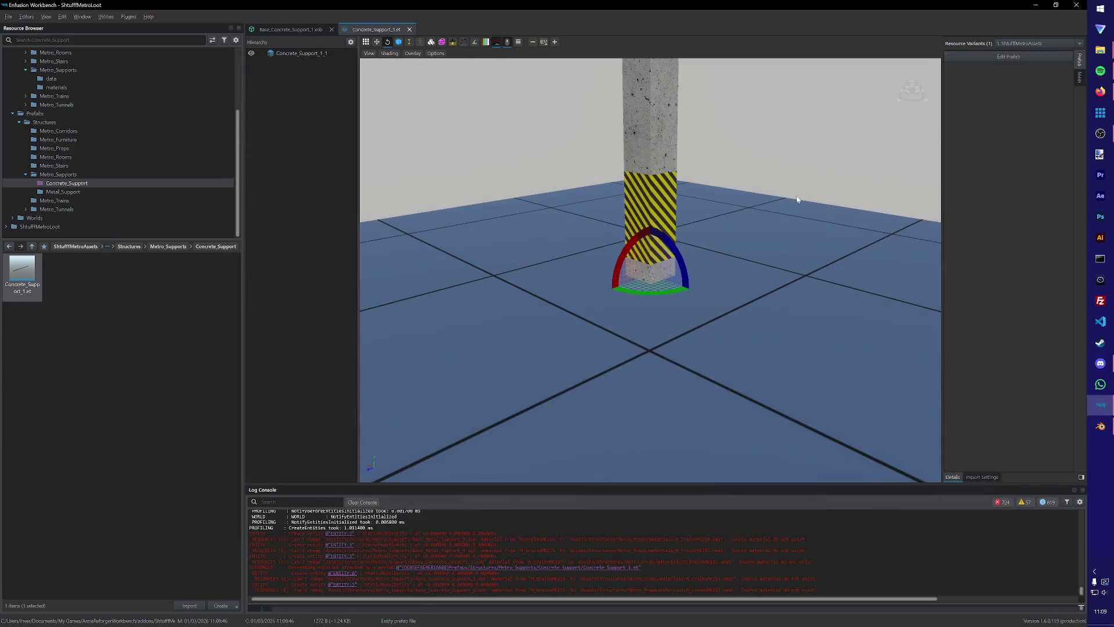
{"action": "left_click", "coordinate": [181, 346]}
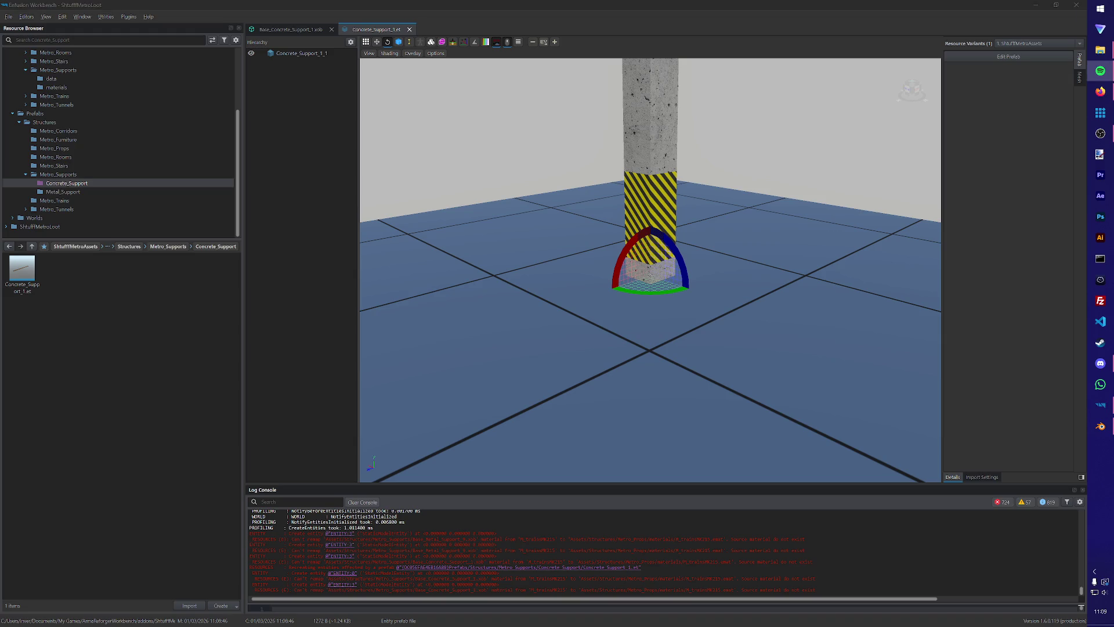
{"action": "left_click", "coordinate": [409, 29]}
{"action": "left_click", "coordinate": [332, 30]}
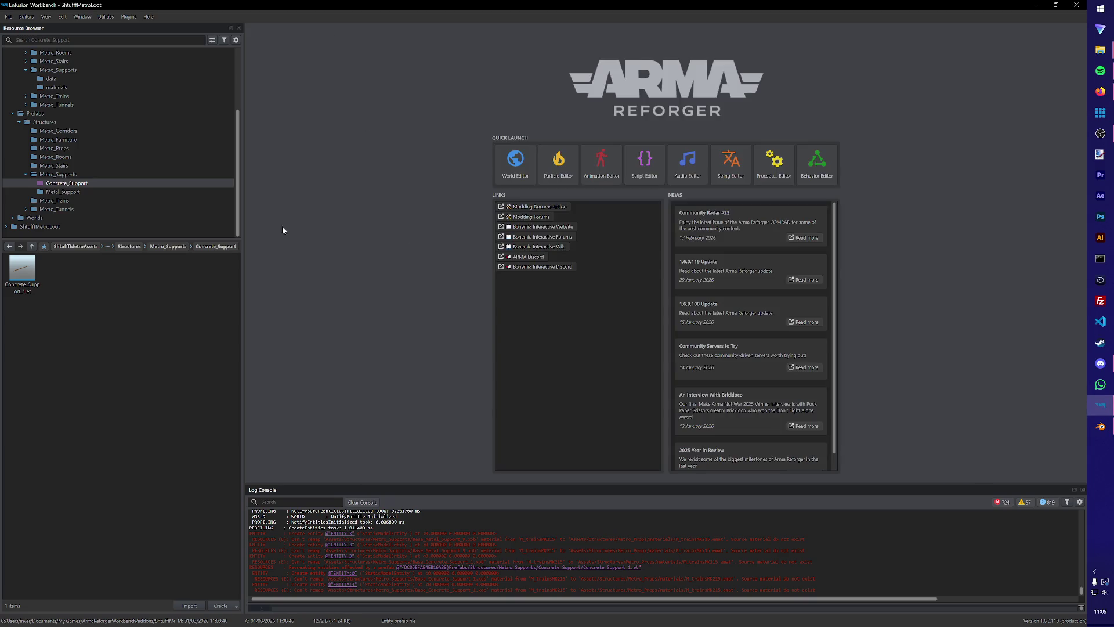
Create a Misc_Support folder in the Metro_Supports prefab folder.
{"action": "left_click", "coordinate": [62, 192]}
{"action": "left_click", "coordinate": [65, 183]}
{"action": "left_click", "coordinate": [71, 175]}
{"action": "right_click", "coordinate": [139, 359]}
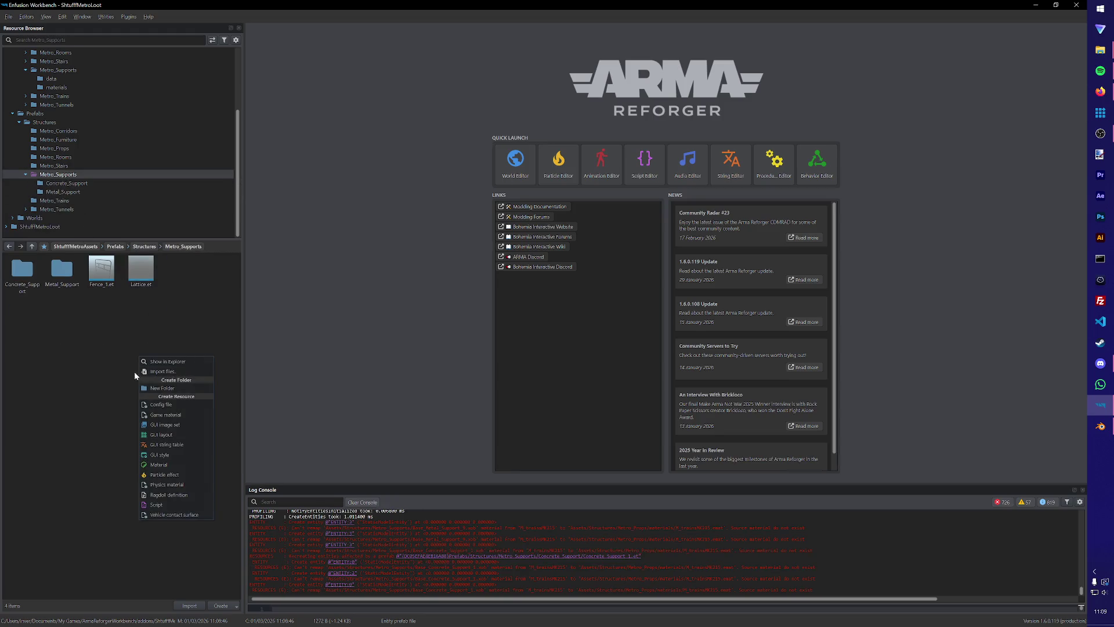
{"action": "left_click", "coordinate": [173, 386]}
{"action": "type", "text": "Misc_Su"}
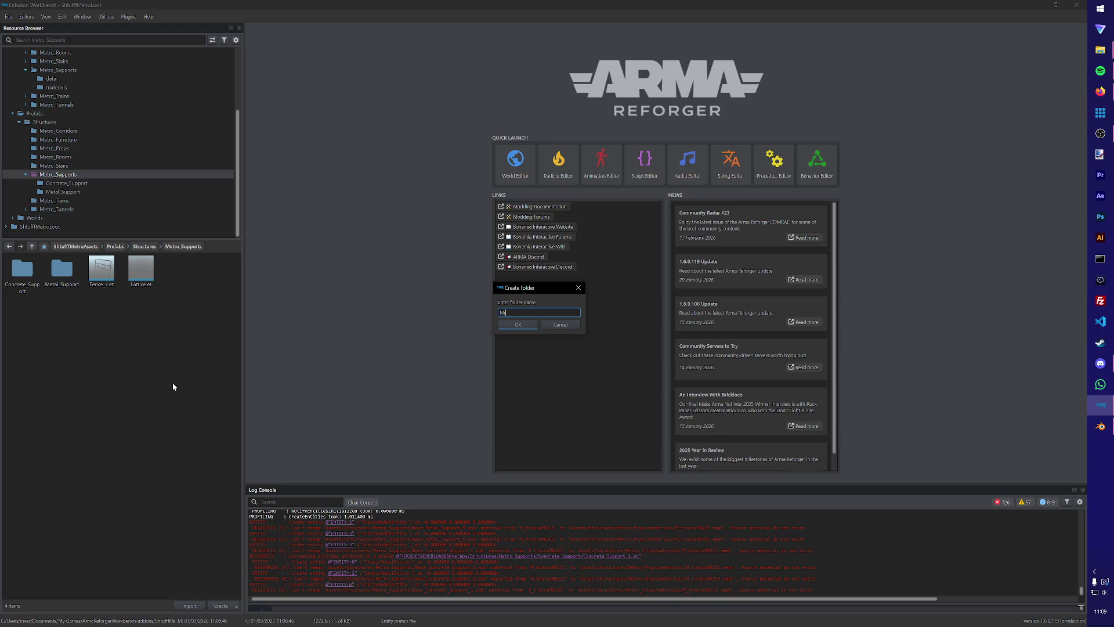
{"action": "type", "text": "pport"}
{"action": "key", "text": "Return"}
Move Fence_1.et and Lattice.et into Misc_Support.
{"action": "left_click", "coordinate": [132, 273]}
{"action": "left_click", "coordinate": [181, 270], "text": "shift"}
{"action": "left_click_drag", "start_coordinate": [180, 270], "coordinate": [101, 273]}
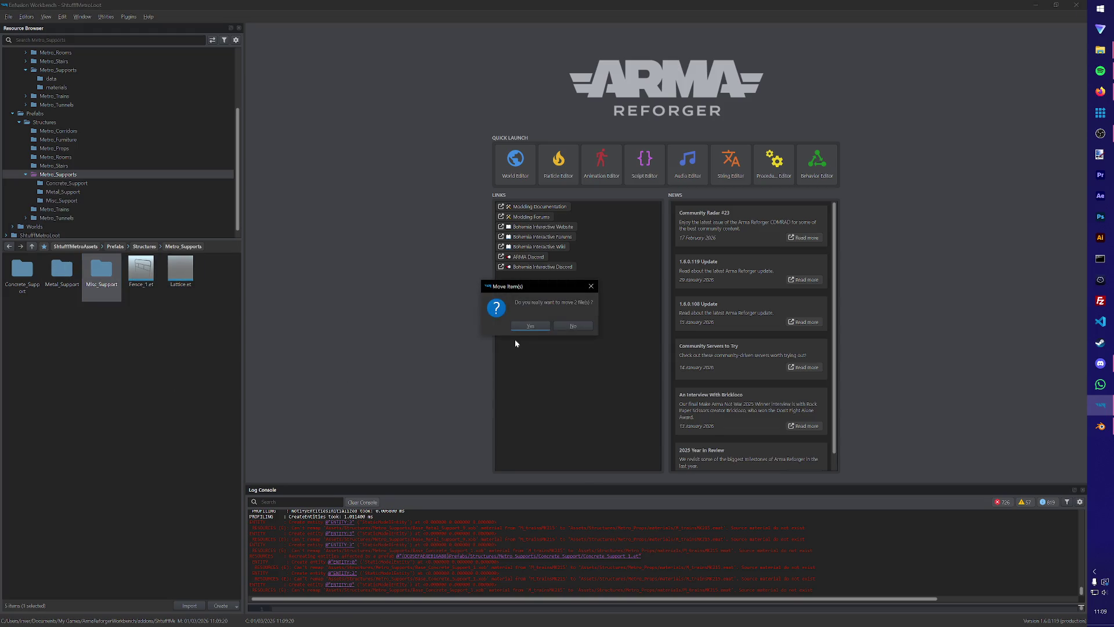
{"action": "left_click", "coordinate": [530, 326]}
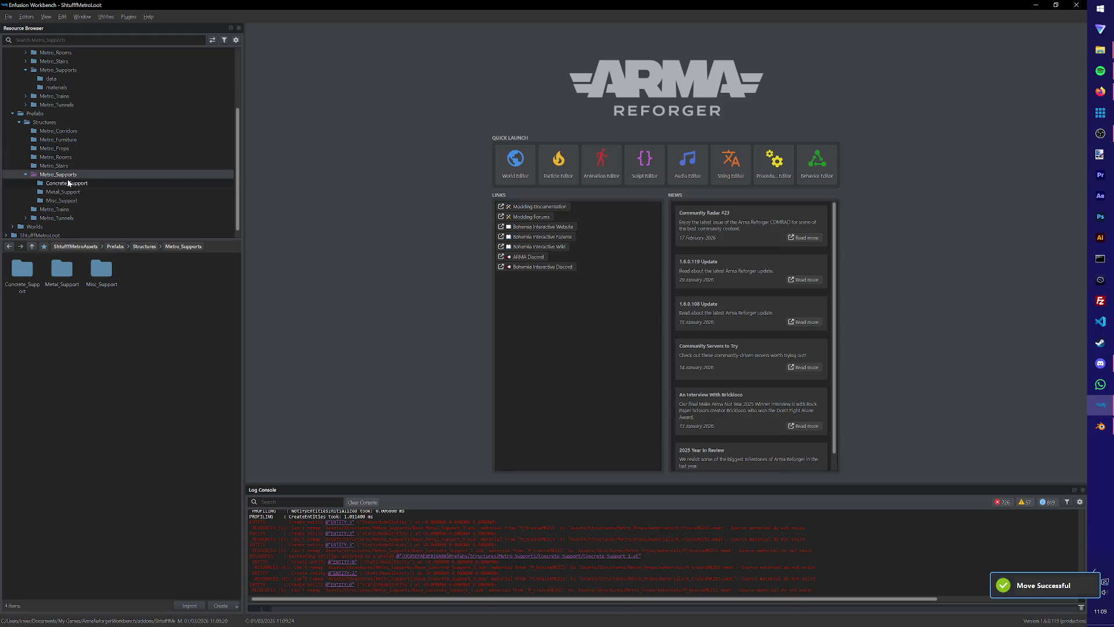
{"action": "left_click", "coordinate": [58, 69]}
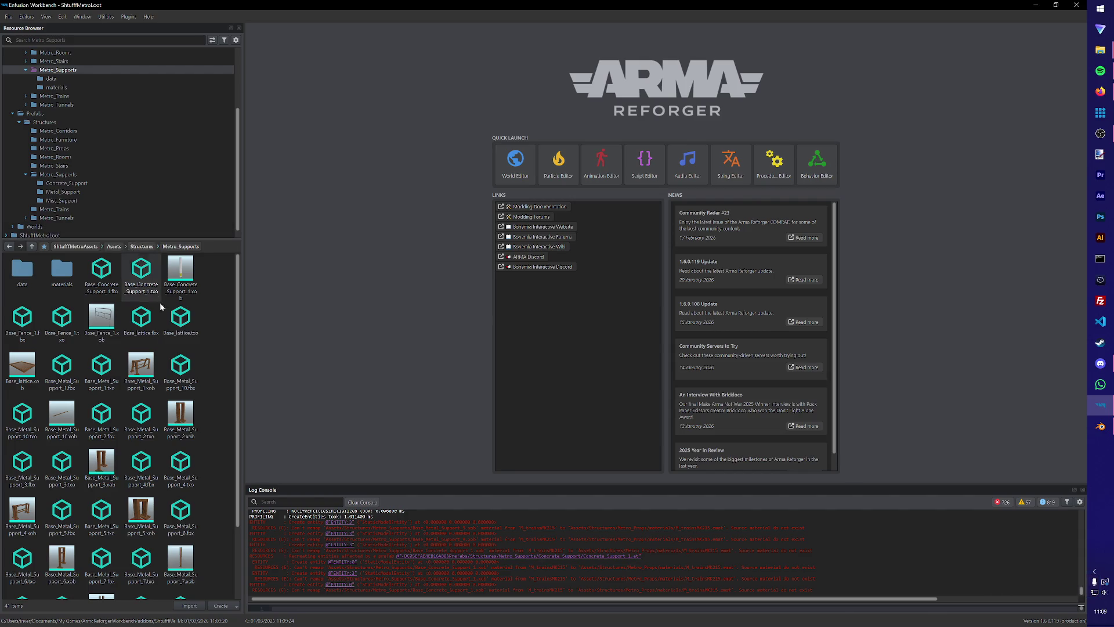
Create a Metal_Support asset folder and move the Base_Metal_Support files into it.
{"action": "right_click", "coordinate": [47, 70]}
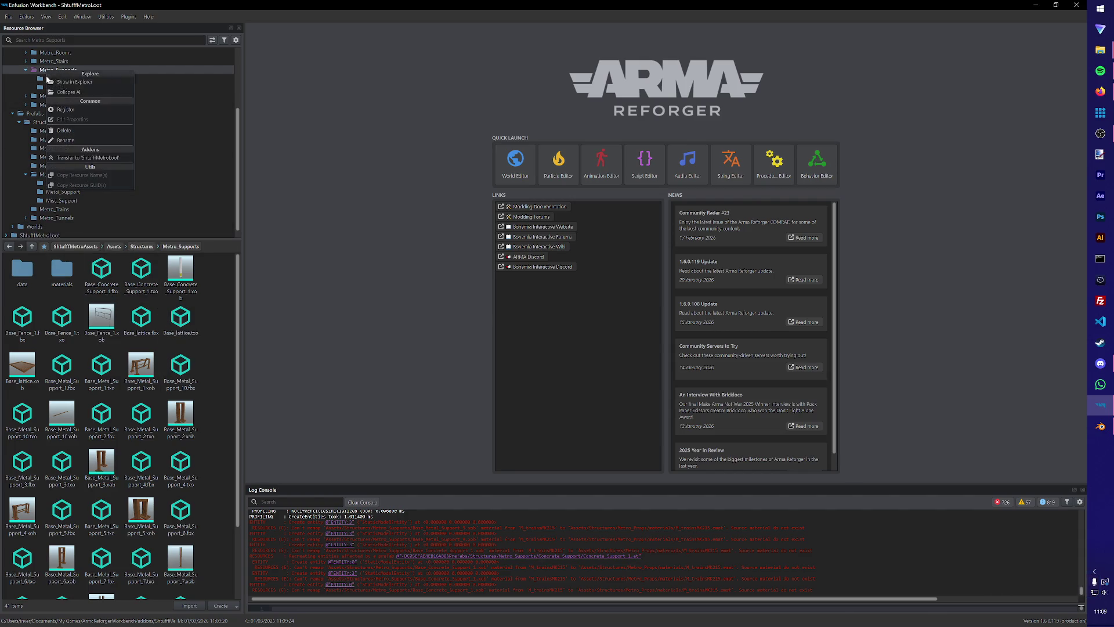
{"action": "right_click", "coordinate": [221, 320]}
{"action": "left_click", "coordinate": [261, 349]}
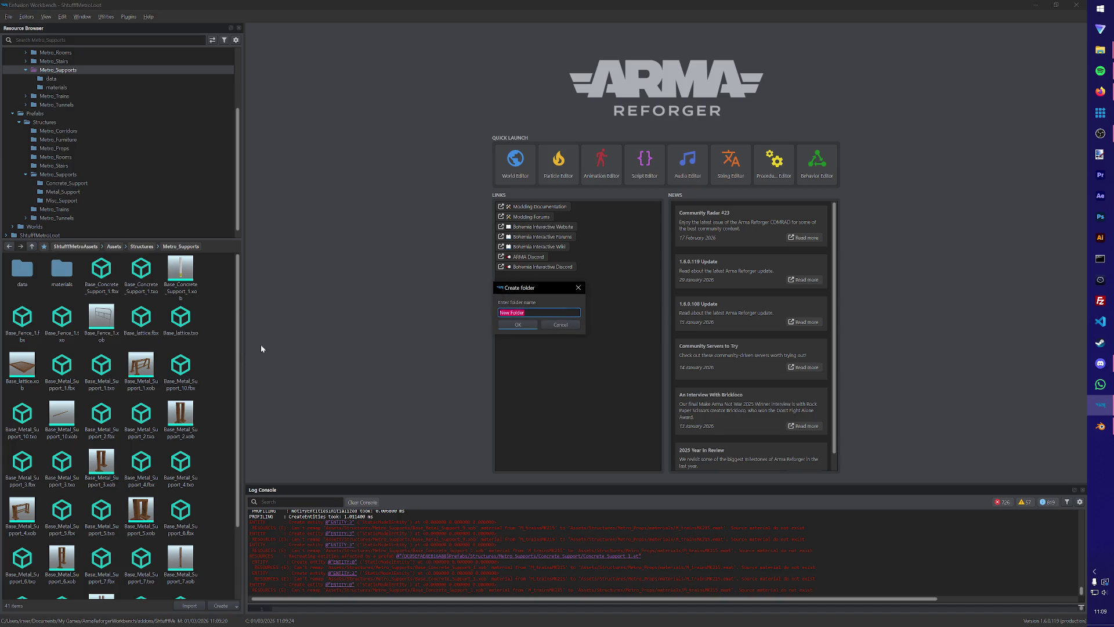
{"action": "type", "text": "Me"}
{"action": "type", "text": "rt"}
{"action": "key", "text": "Return"}
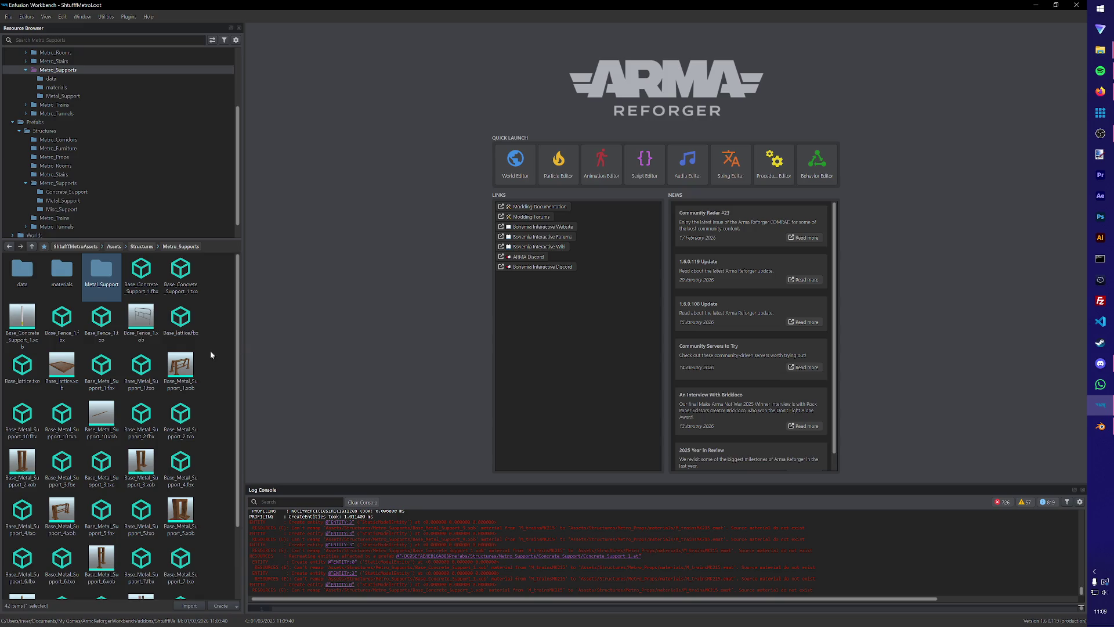
{"action": "left_click", "coordinate": [185, 372]}
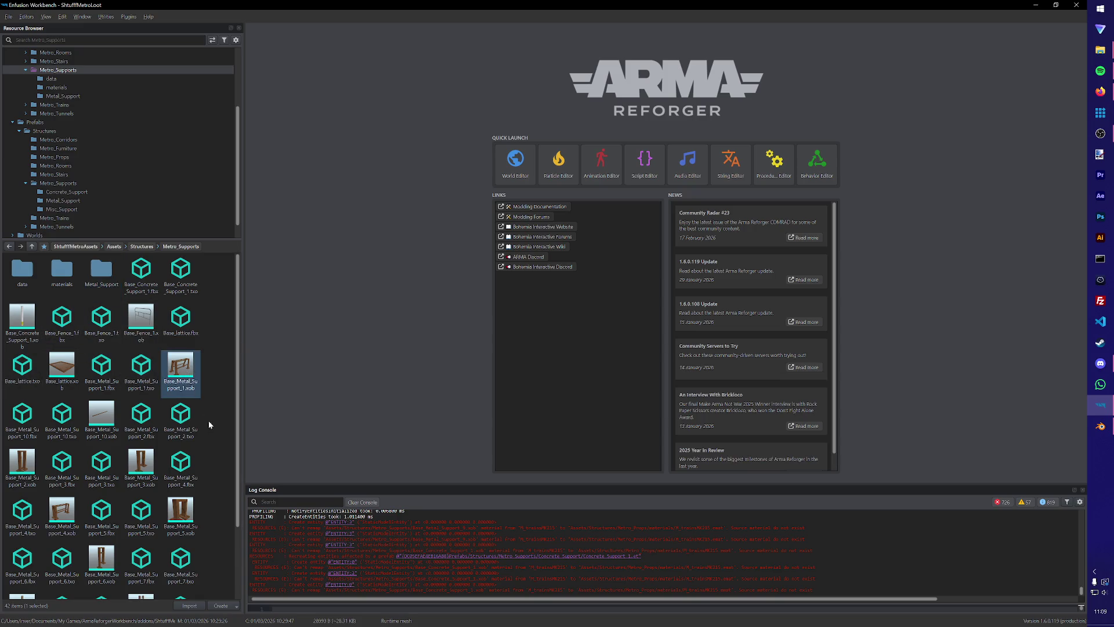
{"action": "scroll", "coordinate": [210, 425], "scroll_direction": "down", "scroll_amount": 3}
{"action": "left_click", "coordinate": [70, 583], "text": "shift"}
{"action": "mouse_move", "coordinate": [75, 589]}
{"action": "left_mouse_down"}
{"action": "mouse_move", "coordinate": [145, 325]}
{"action": "mouse_move", "coordinate": [64, 79]}
{"action": "left_mouse_up"}
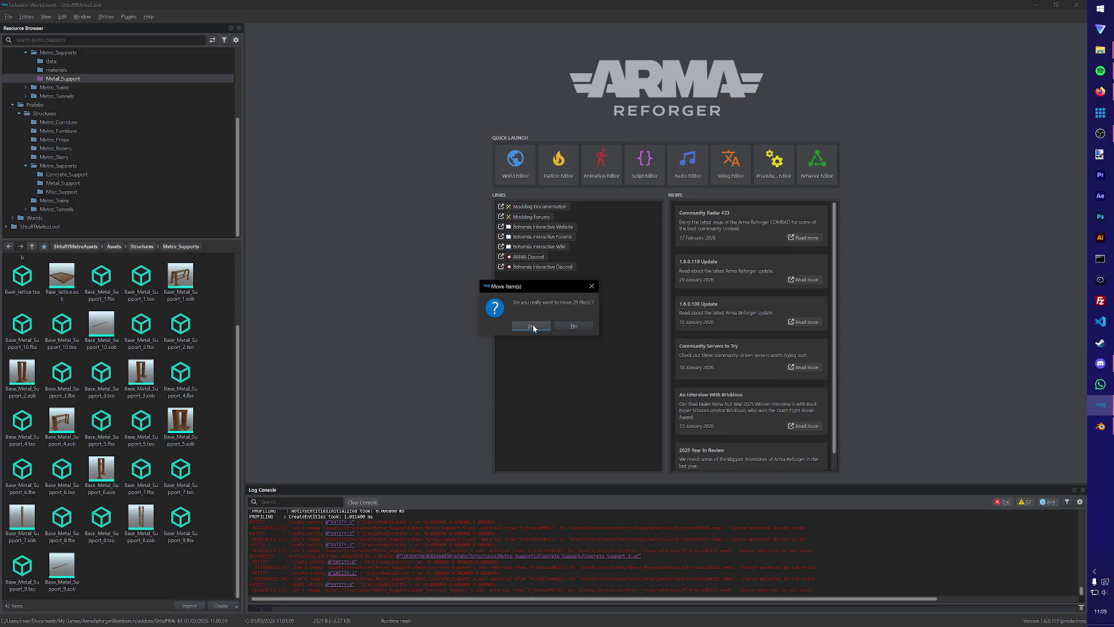
{"action": "left_click", "coordinate": [532, 326]}
Create a Misc_Support folder and move Base_Fence_1.xob and the lattice files into it.
{"action": "right_click", "coordinate": [156, 432]}
{"action": "left_click", "coordinate": [209, 464]}
{"action": "type", "text": "M"}
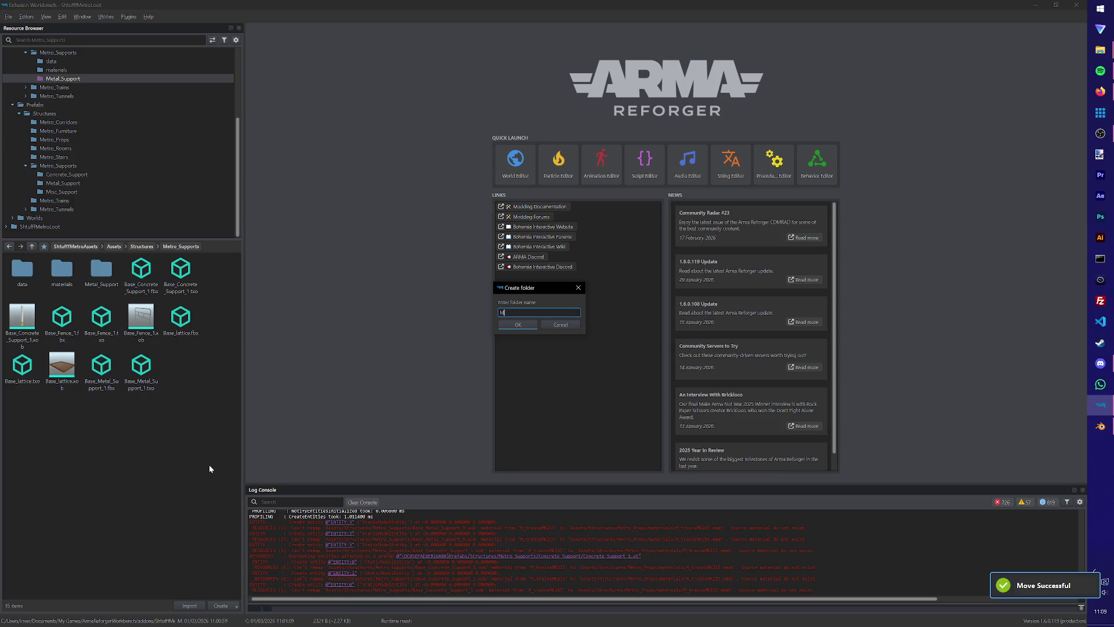
{"action": "type", "text": "ort"}
{"action": "key", "text": "Return"}
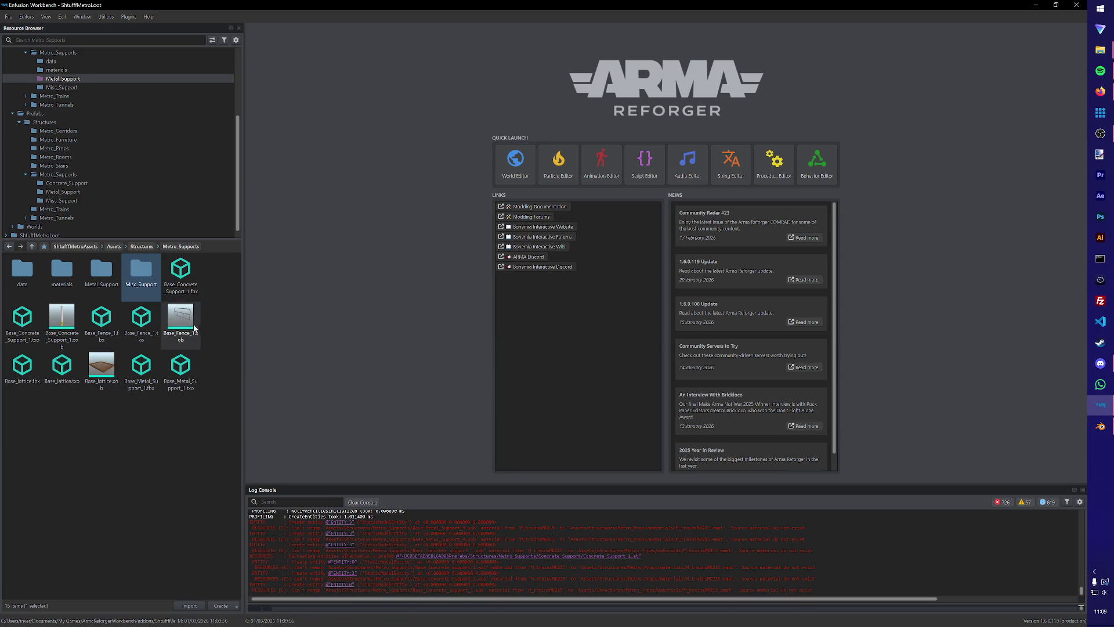
{"action": "left_click", "coordinate": [194, 328]}
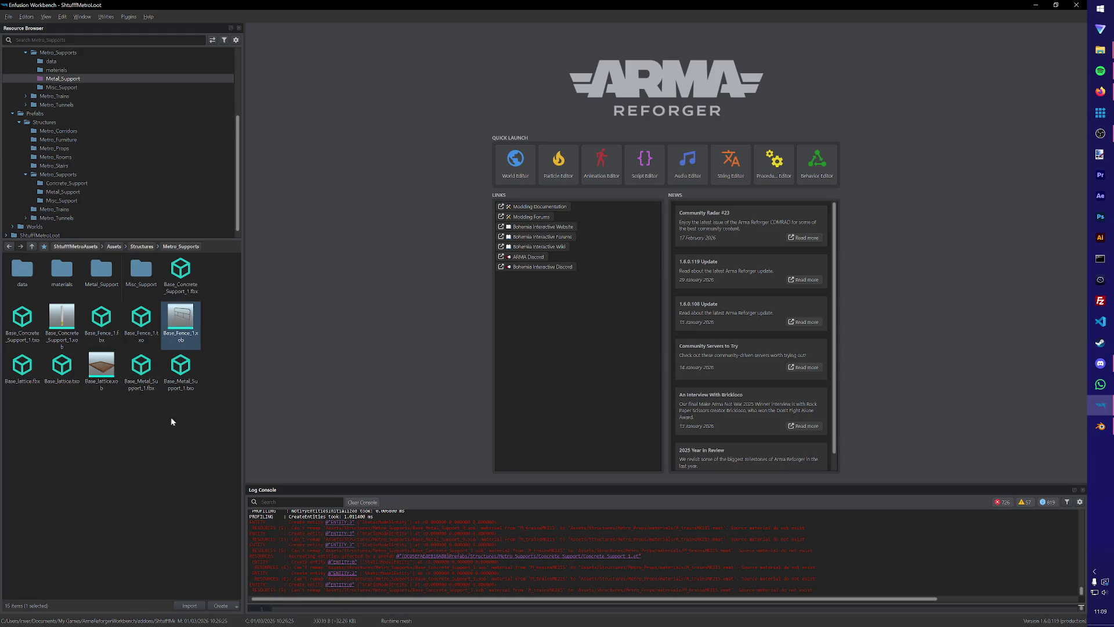
{"action": "left_click_drag", "start_coordinate": [181, 318], "coordinate": [65, 78]}
{"action": "key", "text": "Return"}
{"action": "mouse_move", "coordinate": [89, 383]}
{"action": "left_mouse_down"}
{"action": "mouse_move", "coordinate": [92, 154]}
{"action": "mouse_move", "coordinate": [66, 79]}
{"action": "left_mouse_up"}
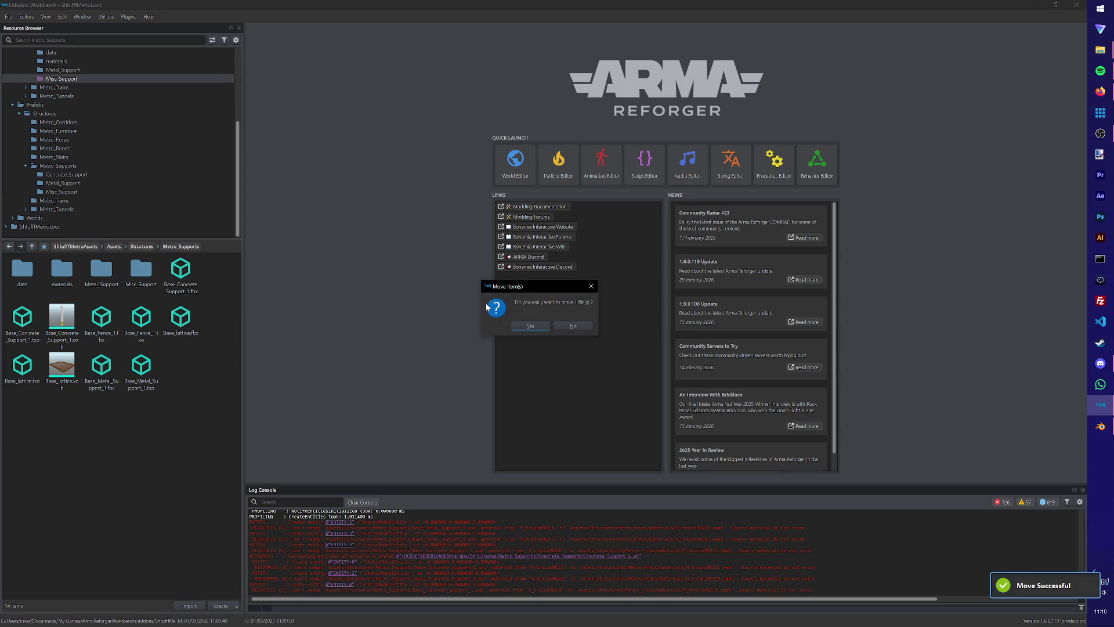
{"action": "left_click", "coordinate": [519, 320]}
{"action": "mouse_move", "coordinate": [62, 366]}
{"action": "left_mouse_down"}
{"action": "mouse_move", "coordinate": [154, 199]}
{"action": "mouse_move", "coordinate": [78, 83]}
{"action": "left_mouse_up"}
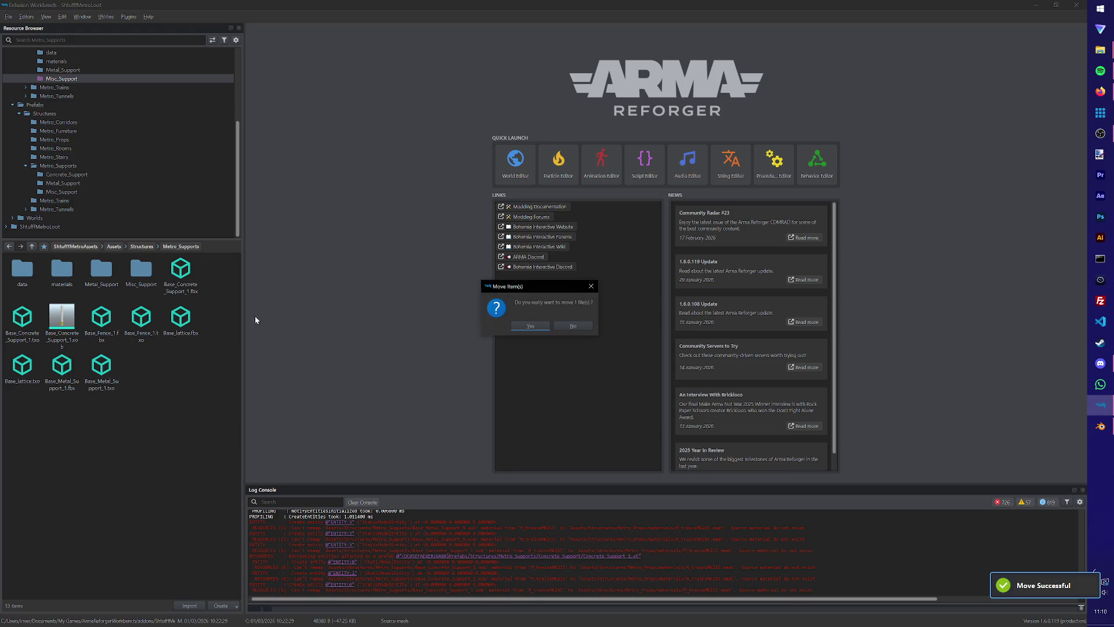
{"action": "left_click", "coordinate": [530, 325]}
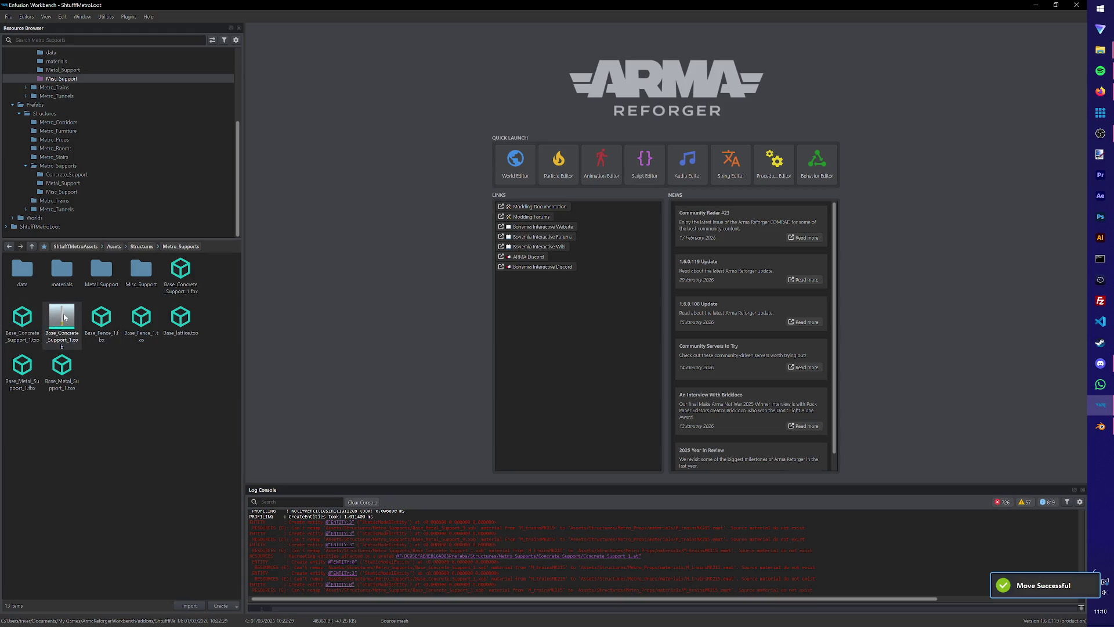
Create a Concrete_Support folder and move the three Base_Concrete_Support_1 files into it.
{"action": "scroll", "coordinate": [130, 95], "scroll_direction": "up", "scroll_amount": 2}
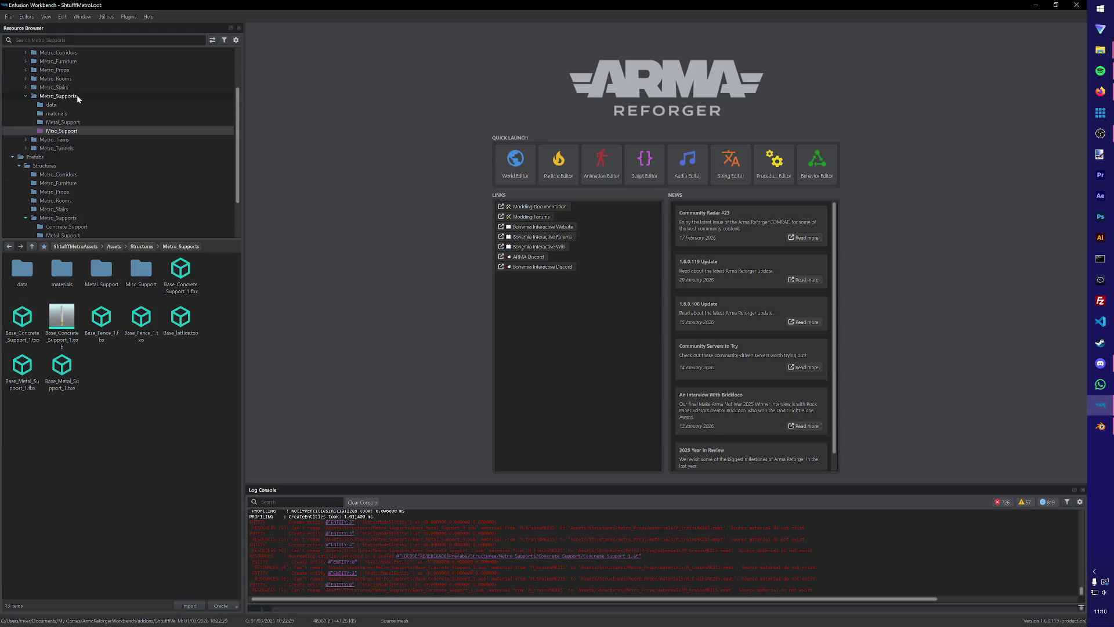
{"action": "right_click", "coordinate": [163, 405]}
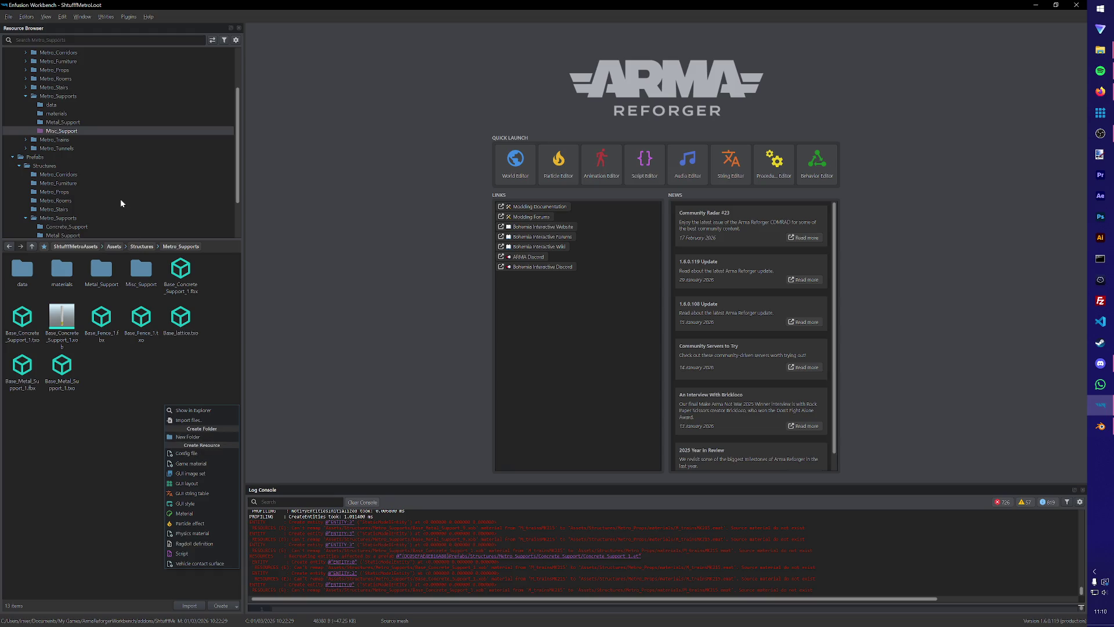
{"action": "left_click", "coordinate": [188, 436]}
{"action": "type", "text": "Concrete_Su"}
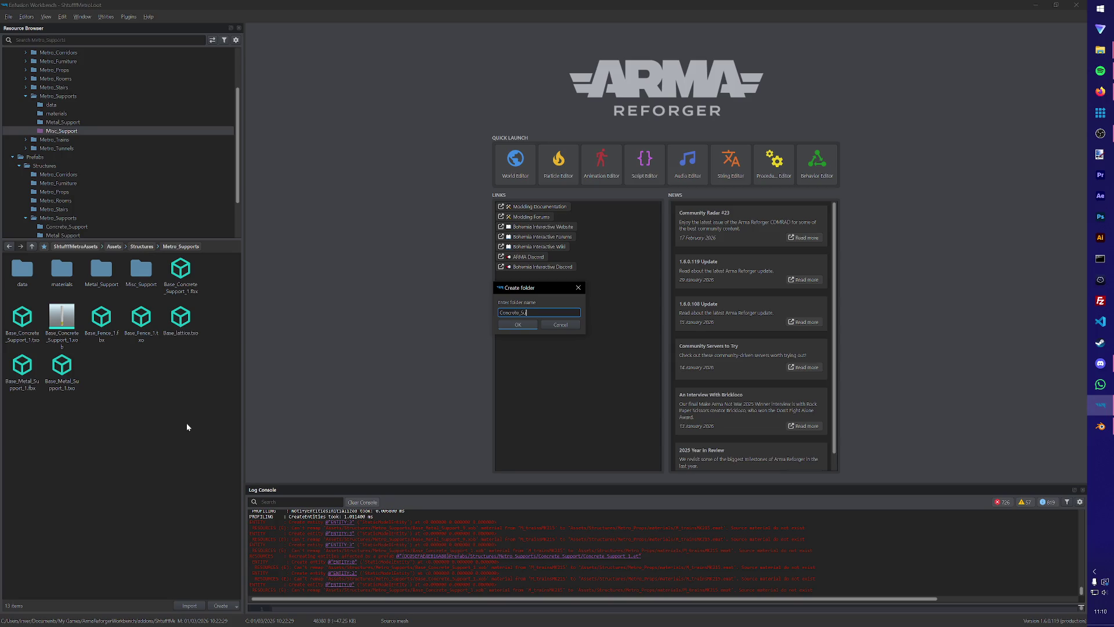
{"action": "type", "text": "pport"}
{"action": "key", "text": "Return"}
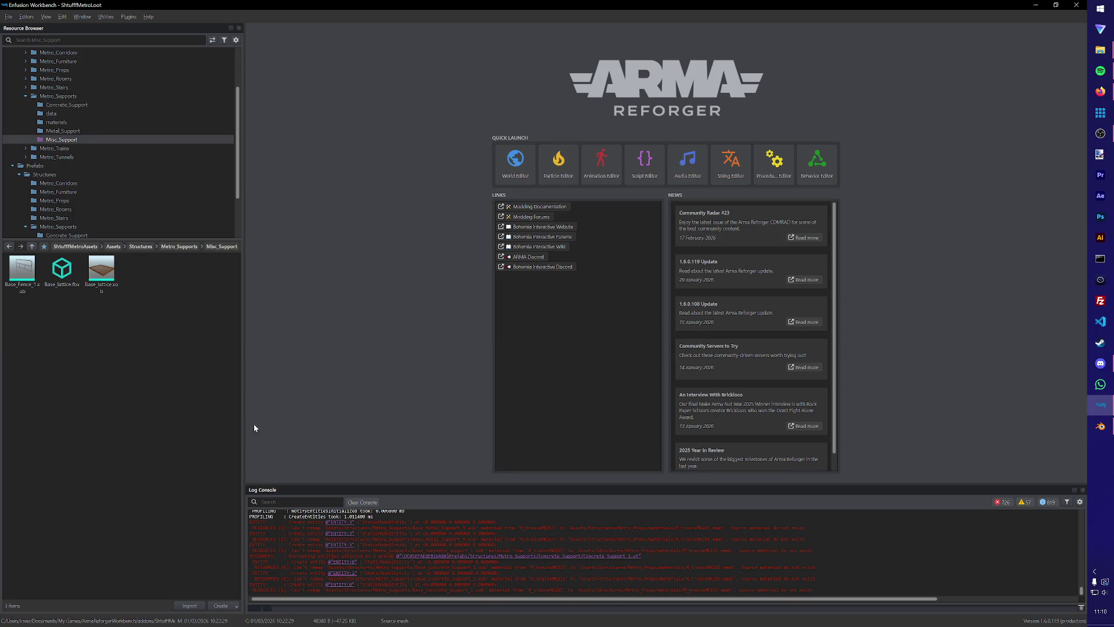
{"action": "left_click", "coordinate": [90, 106]}
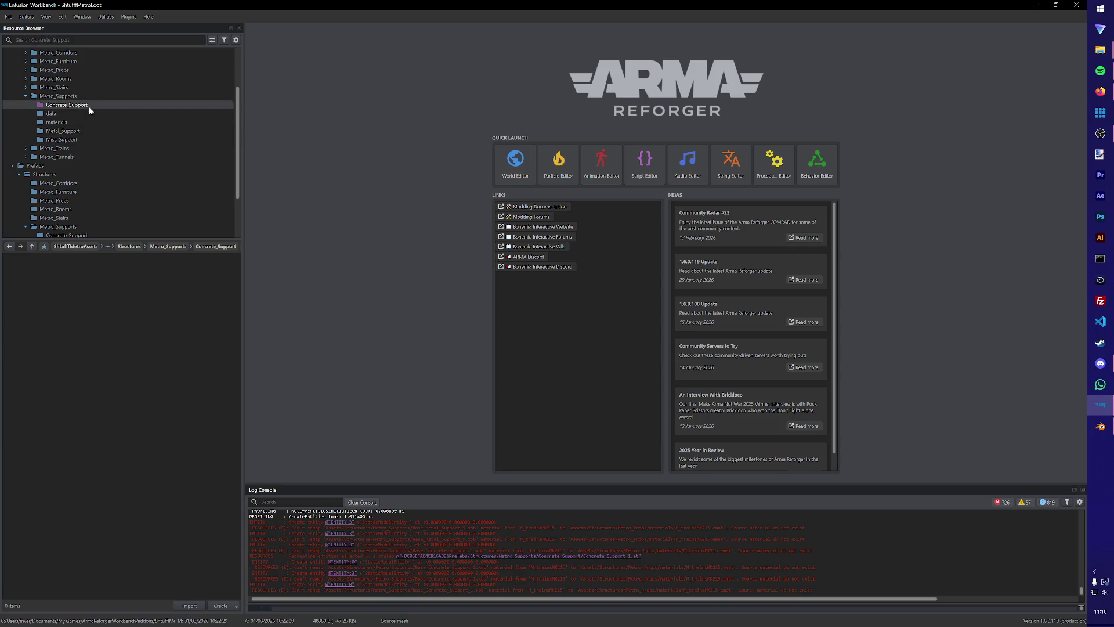
{"action": "left_click", "coordinate": [58, 96]}
{"action": "left_click", "coordinate": [99, 328]}
{"action": "left_click", "coordinate": [34, 327], "text": "shift"}
{"action": "mouse_move", "coordinate": [99, 329]}
{"action": "left_mouse_down"}
{"action": "mouse_move", "coordinate": [79, 120]}
{"action": "mouse_move", "coordinate": [66, 97]}
{"action": "left_mouse_up"}
{"action": "left_click", "coordinate": [509, 323]}
Move Base_lattice.txo and Base_Fence_1.txo into Misc_Support.
{"action": "left_click", "coordinate": [181, 320]}
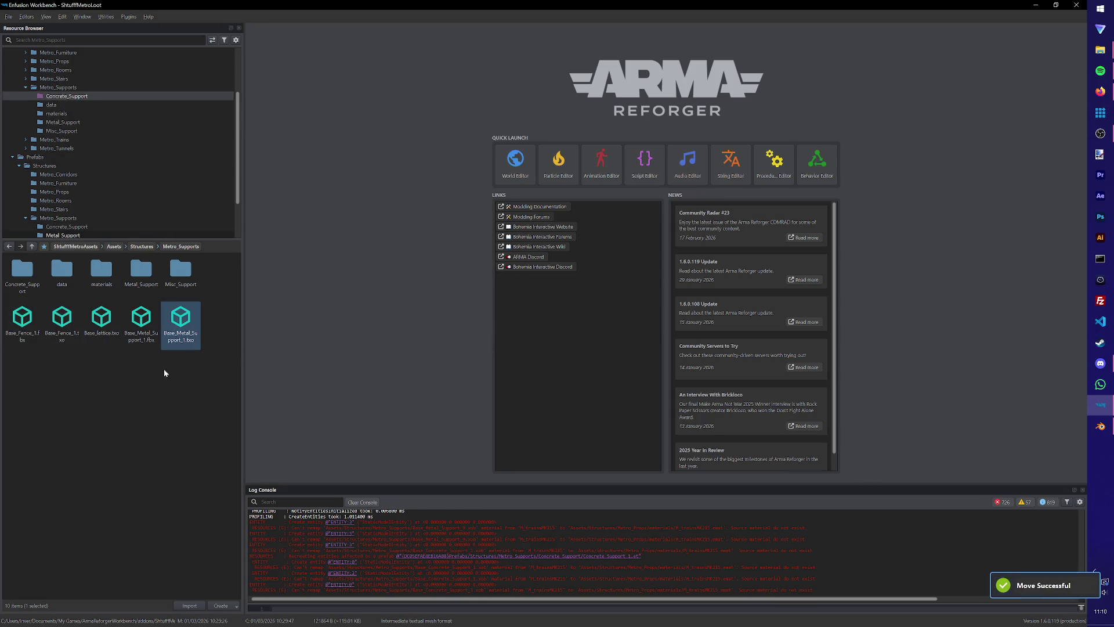
{"action": "mouse_move", "coordinate": [110, 335]}
{"action": "left_mouse_down"}
{"action": "mouse_move", "coordinate": [99, 180]}
{"action": "mouse_move", "coordinate": [65, 114]}
{"action": "left_mouse_up"}
{"action": "left_click", "coordinate": [523, 326]}
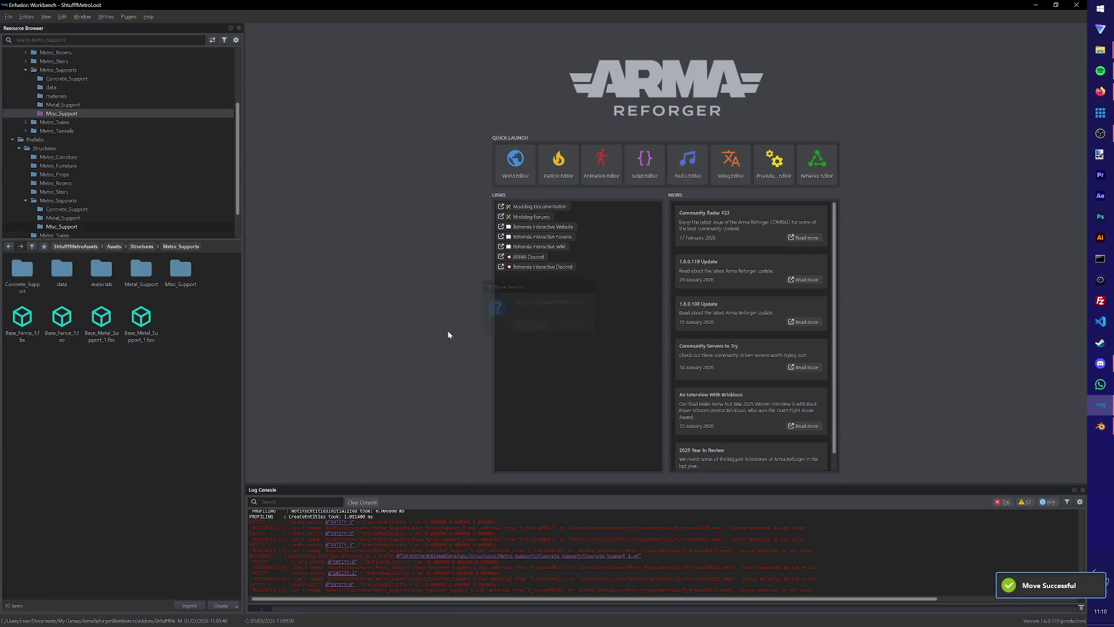
{"action": "mouse_move", "coordinate": [65, 339]}
{"action": "left_mouse_down"}
{"action": "mouse_move", "coordinate": [75, 130]}
{"action": "mouse_move", "coordinate": [65, 97]}
{"action": "left_mouse_up"}
{"action": "left_click", "coordinate": [523, 327]}
Move the remaining Base_Metal_Support files into Metal_Support and check Concrete_Support's contents.
{"action": "left_click", "coordinate": [29, 321], "text": "ctrl"}
{"action": "mouse_move", "coordinate": [29, 321]}
{"action": "left_mouse_down"}
{"action": "mouse_move", "coordinate": [96, 129]}
{"action": "mouse_move", "coordinate": [69, 75]}
{"action": "left_mouse_up"}
{"action": "left_click", "coordinate": [523, 323]}
{"action": "scroll", "coordinate": [95, 180], "scroll_direction": "up", "scroll_amount": 2}
{"action": "scroll", "coordinate": [95, 183], "scroll_direction": "up", "scroll_amount": 1}
{"action": "left_click", "coordinate": [67, 123]}
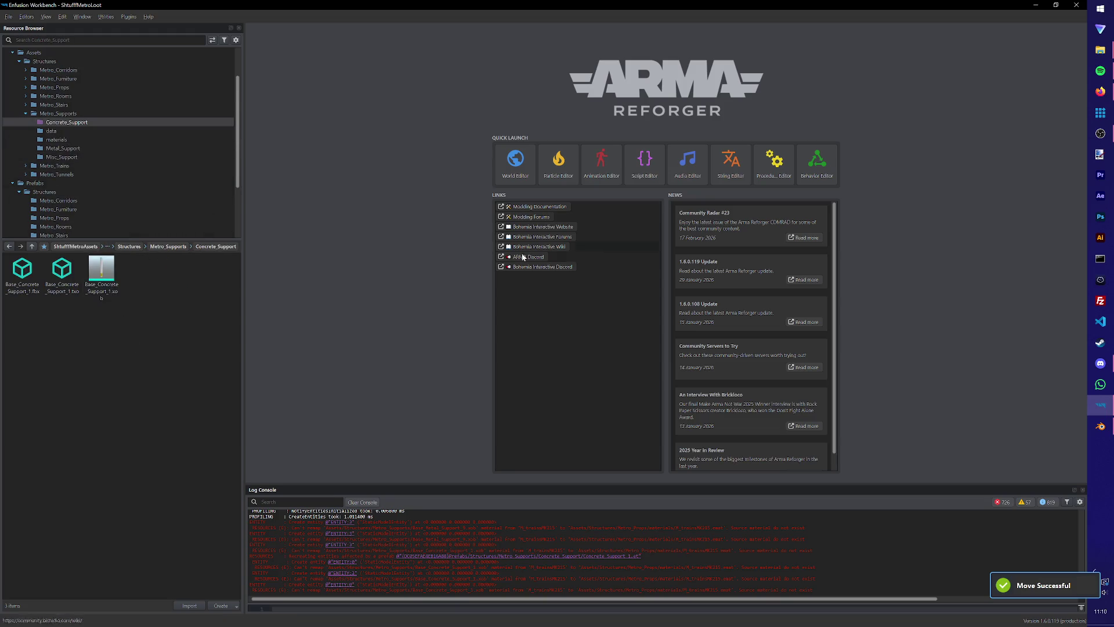
Save the concrete support blend file and close Blender.
{"action": "left_click", "coordinate": [1100, 427]}
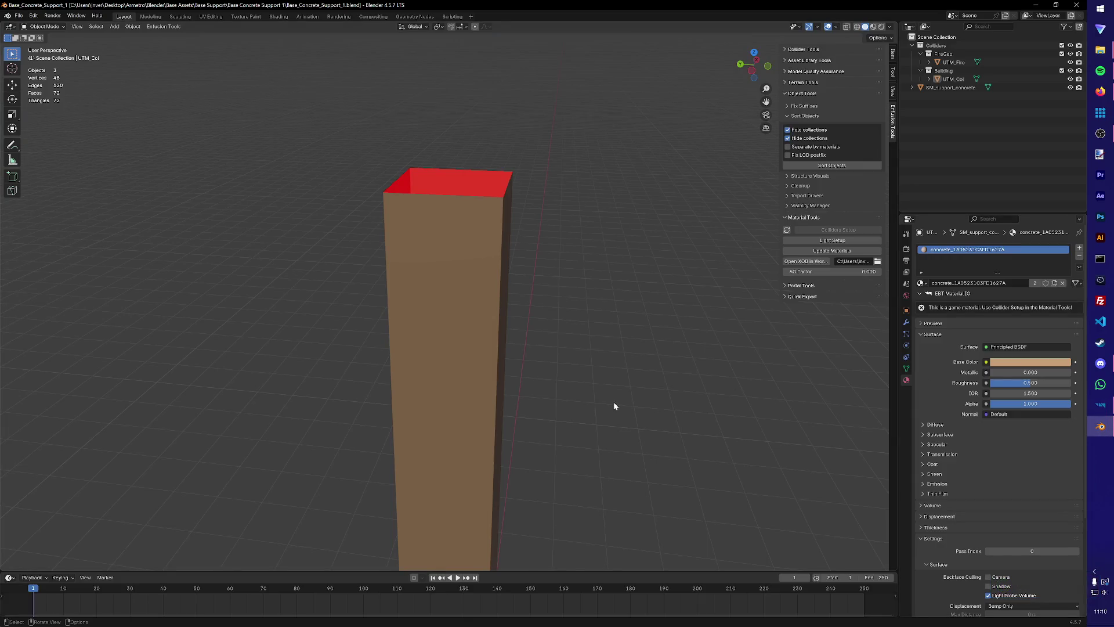
{"action": "key", "text": "ctrl+s"}
{"action": "scroll", "coordinate": [386, 135], "scroll_direction": "down", "scroll_amount": 2}
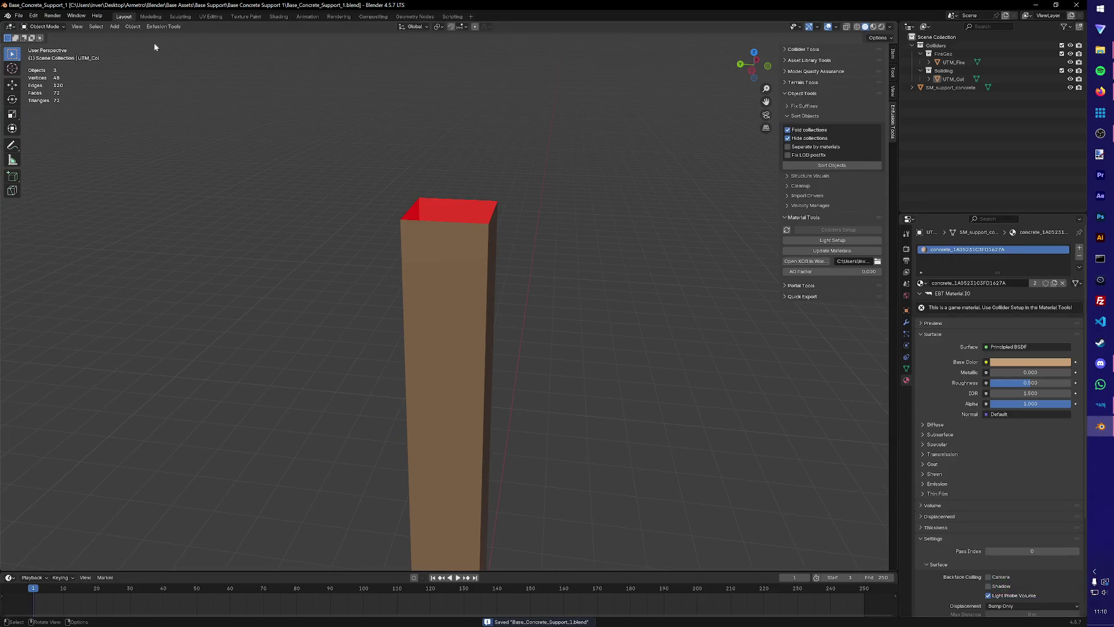
{"action": "left_click", "coordinate": [1077, 5]}
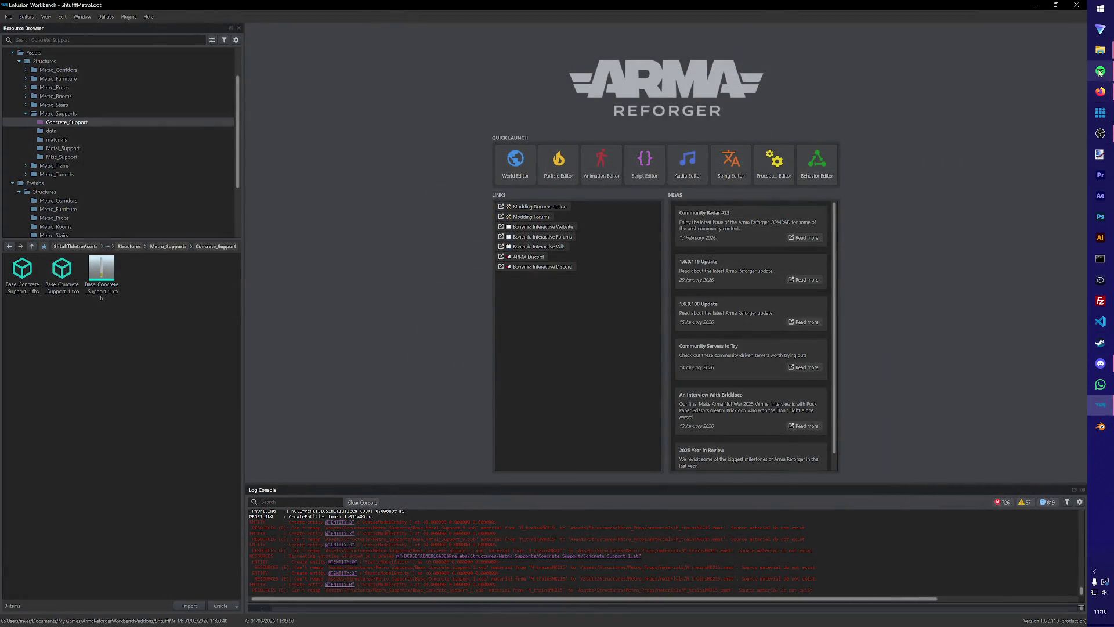
Open Corridor_2.blend from the Blender files folder.
{"action": "mouse_move", "coordinate": [1100, 50]}
{"action": "left_click", "coordinate": [1038, 101]}
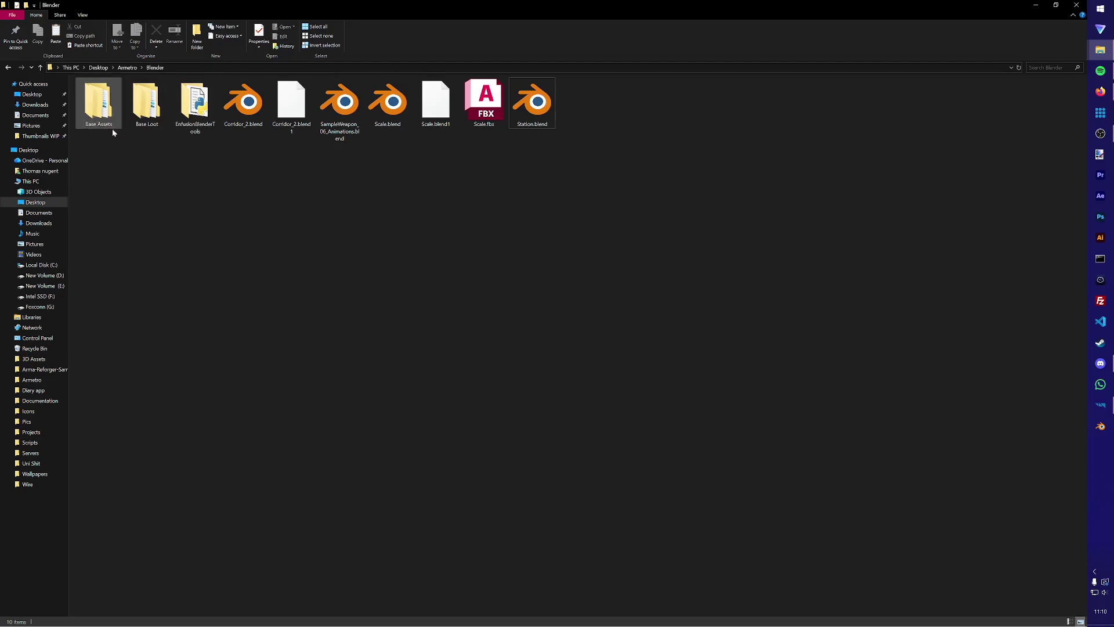
{"action": "left_click", "coordinate": [244, 105]}
{"action": "key", "text": "Return"}
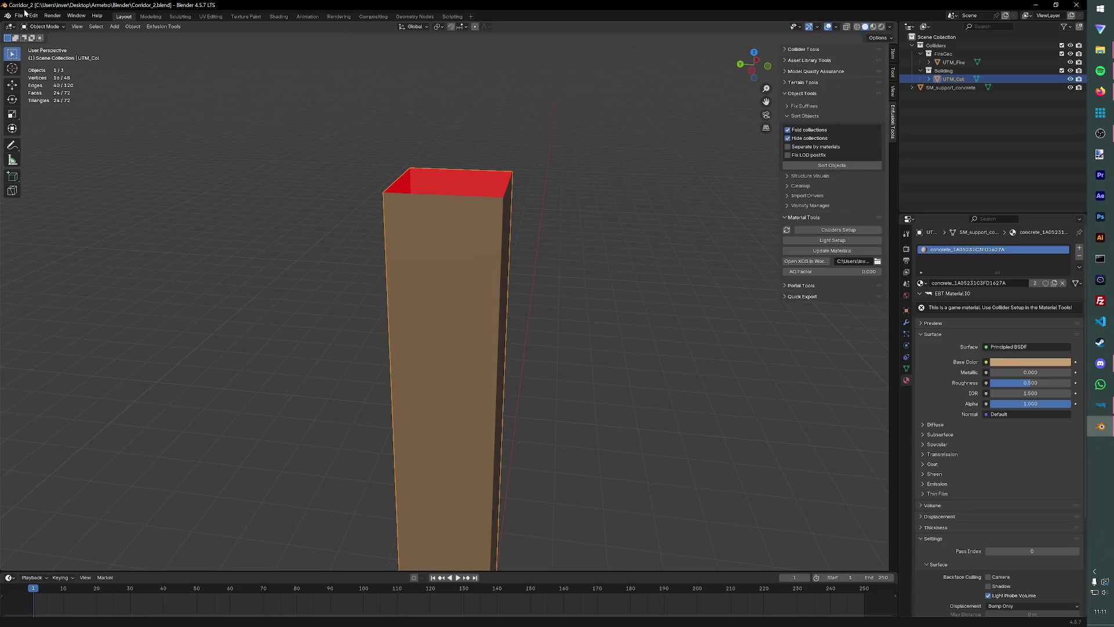
Browse the modular subway meshes folder for another blend file, then cancel without opening one.
{"action": "left_click", "coordinate": [21, 15]}
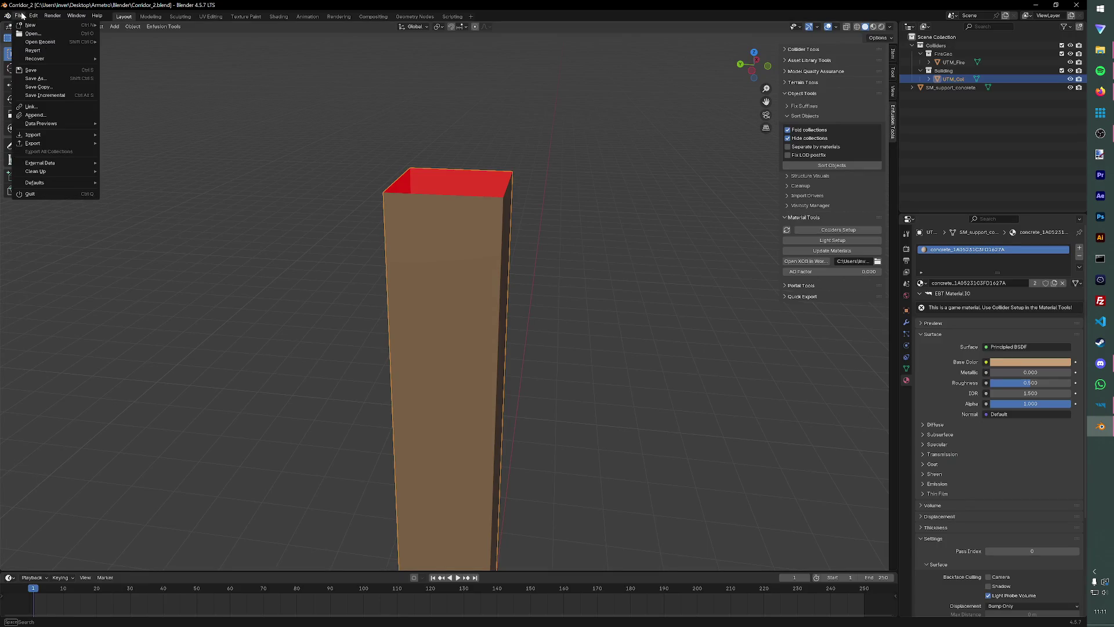
{"action": "left_click", "coordinate": [32, 35]}
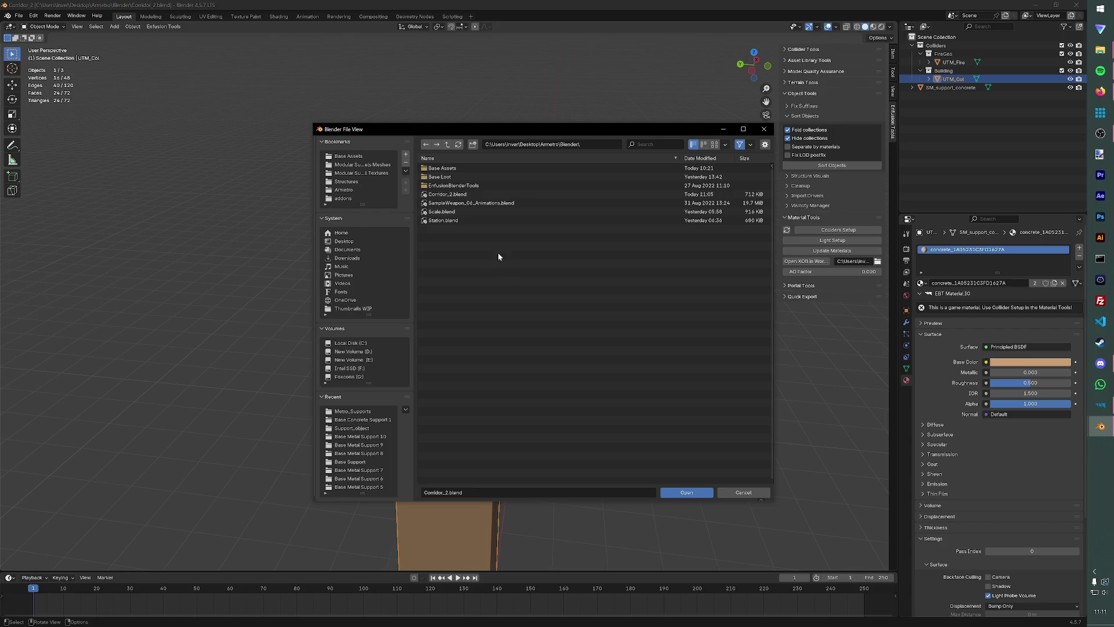
{"action": "left_click", "coordinate": [356, 165]}
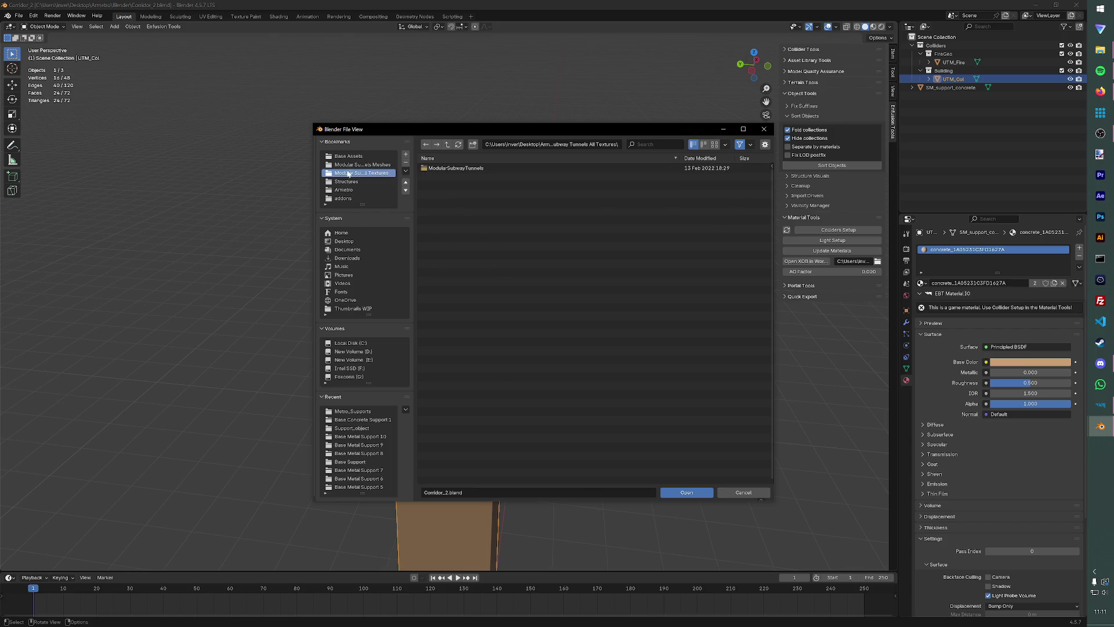
{"action": "double_click", "coordinate": [445, 221]}
{"action": "left_click", "coordinate": [447, 144]}
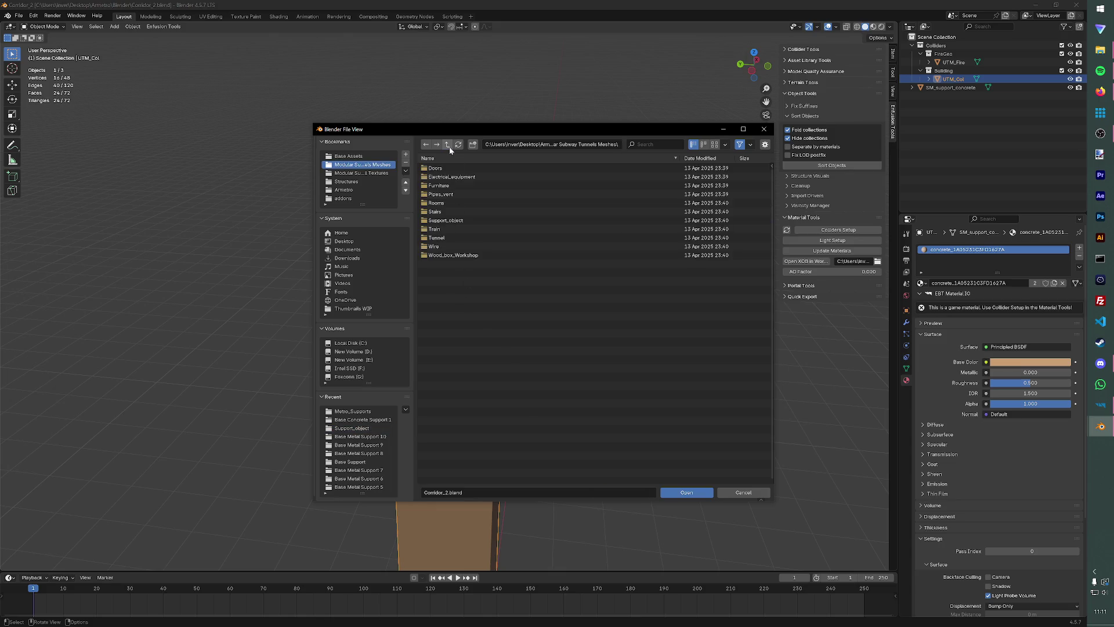
{"action": "left_click", "coordinate": [764, 129]}
{"action": "left_click", "coordinate": [18, 15]}
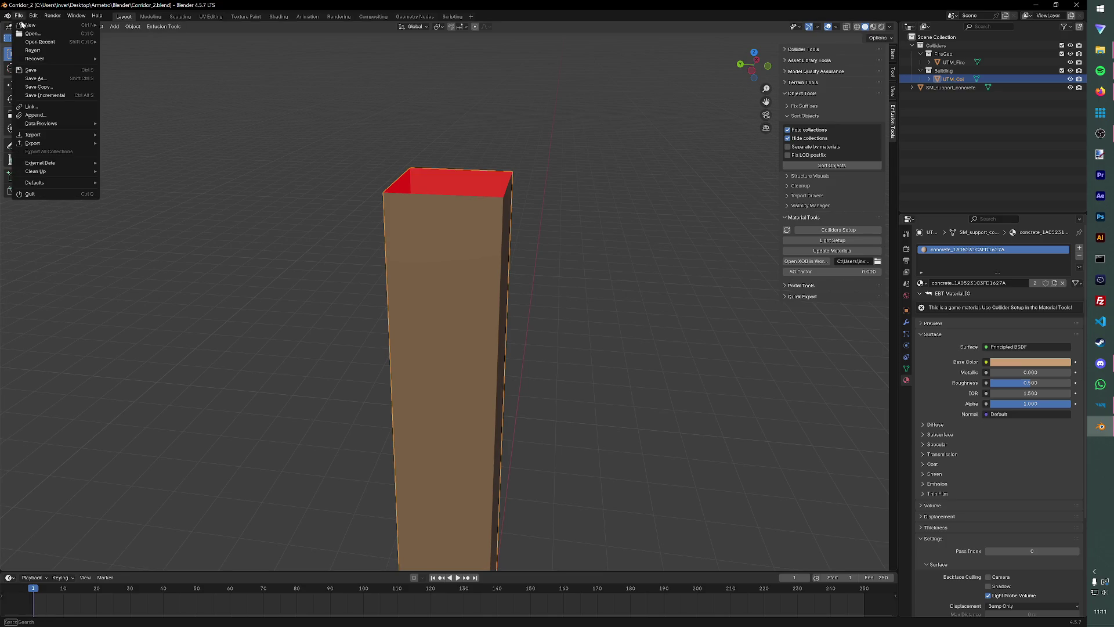
{"action": "left_click", "coordinate": [16, 17]}
{"action": "left_click", "coordinate": [18, 15]}
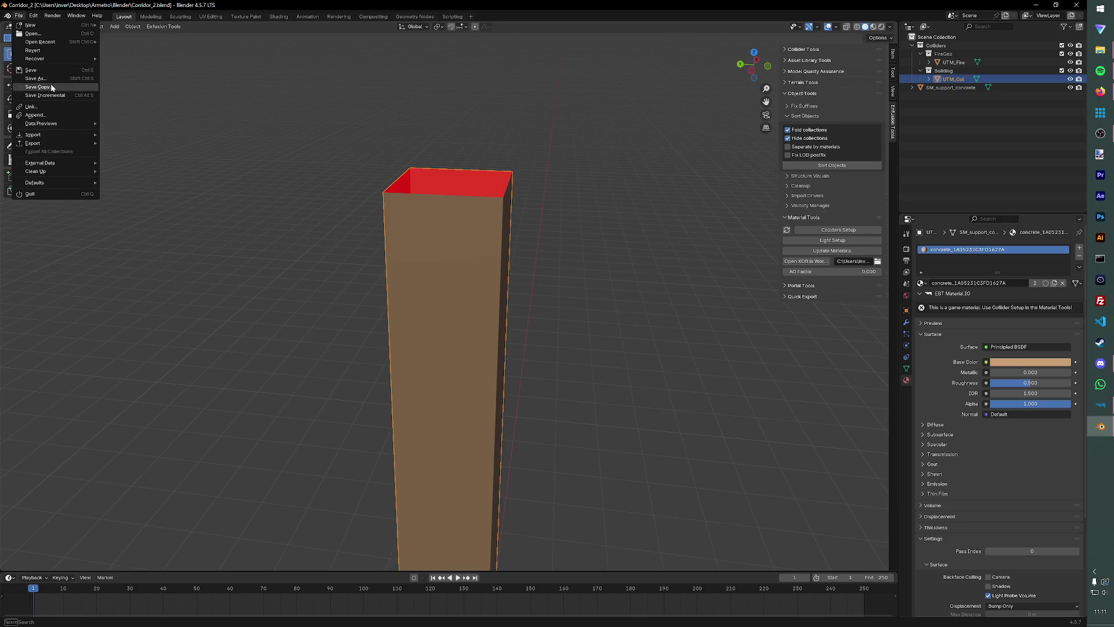
Delete all objects in Corridor_2 and save the file.
{"action": "key", "text": "a"}
{"action": "key", "text": "Delete"}
{"action": "key", "text": "ctrl+s"}
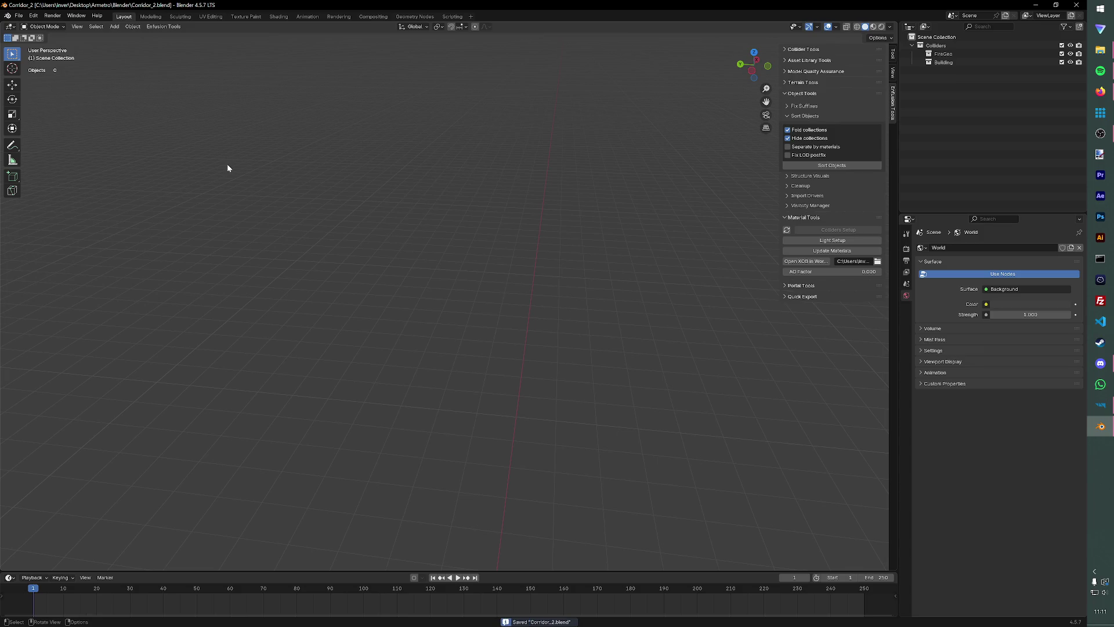
Import SM_support_concrete_elements_1.FBX from Modular Subway Meshes > Support_object and bring the truss into view.
{"action": "left_click", "coordinate": [18, 15]}
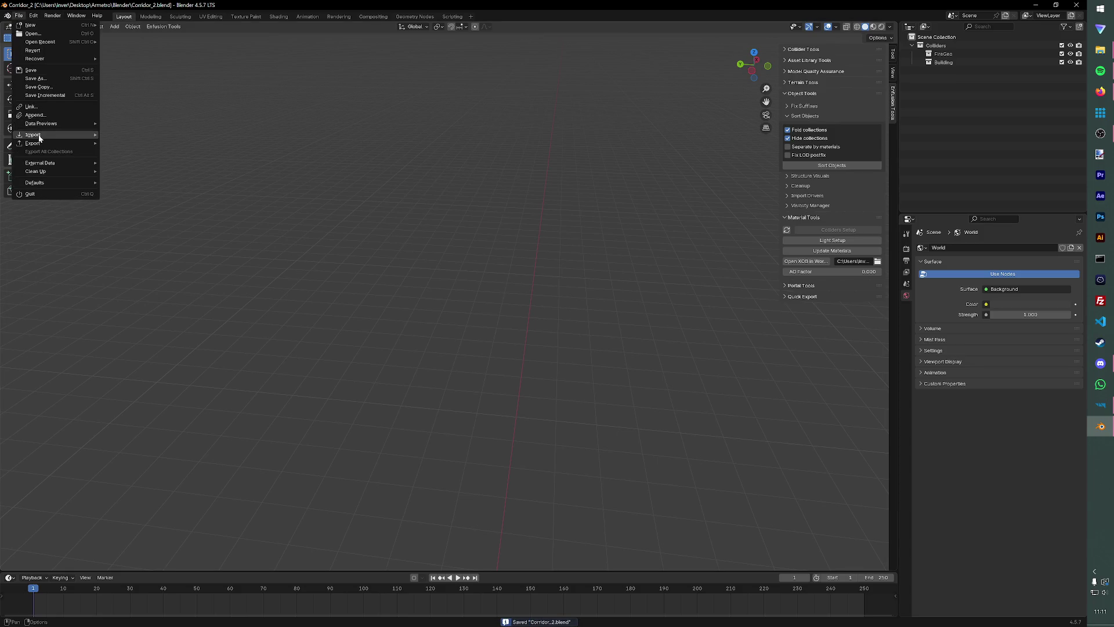
{"action": "mouse_move", "coordinate": [35, 135]}
{"action": "left_click", "coordinate": [133, 186]}
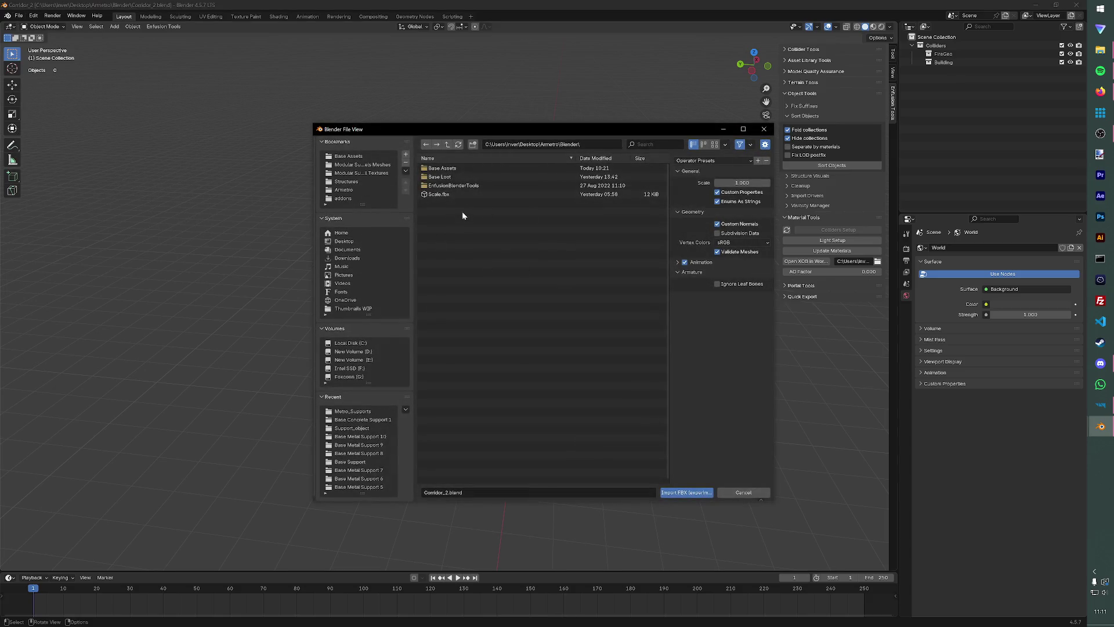
{"action": "left_click", "coordinate": [364, 165]}
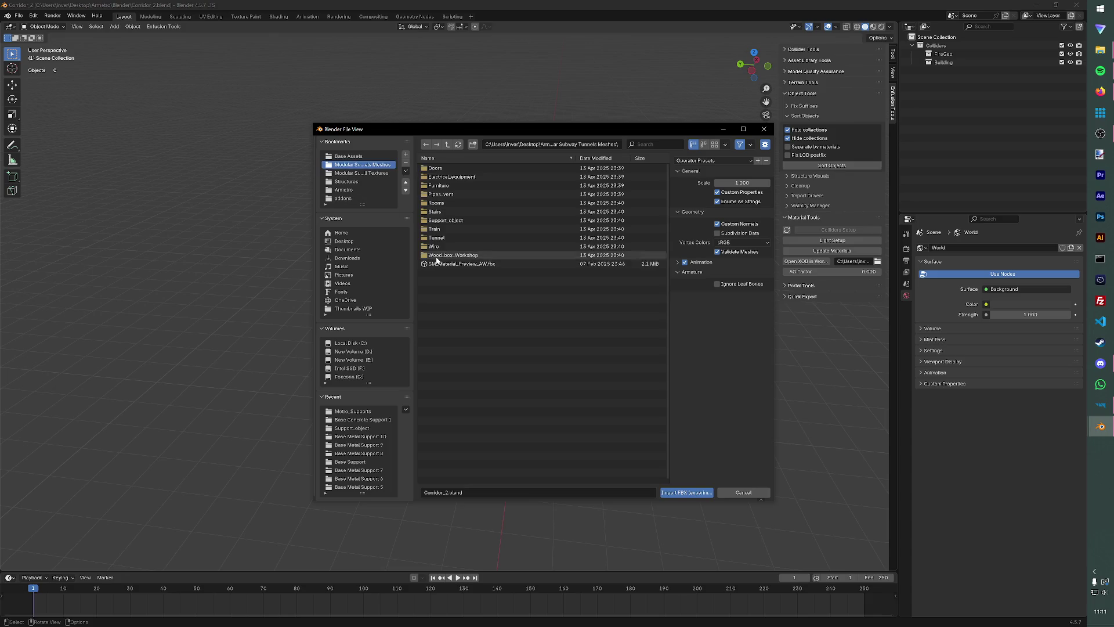
{"action": "left_click", "coordinate": [458, 221]}
{"action": "left_click", "coordinate": [467, 291]}
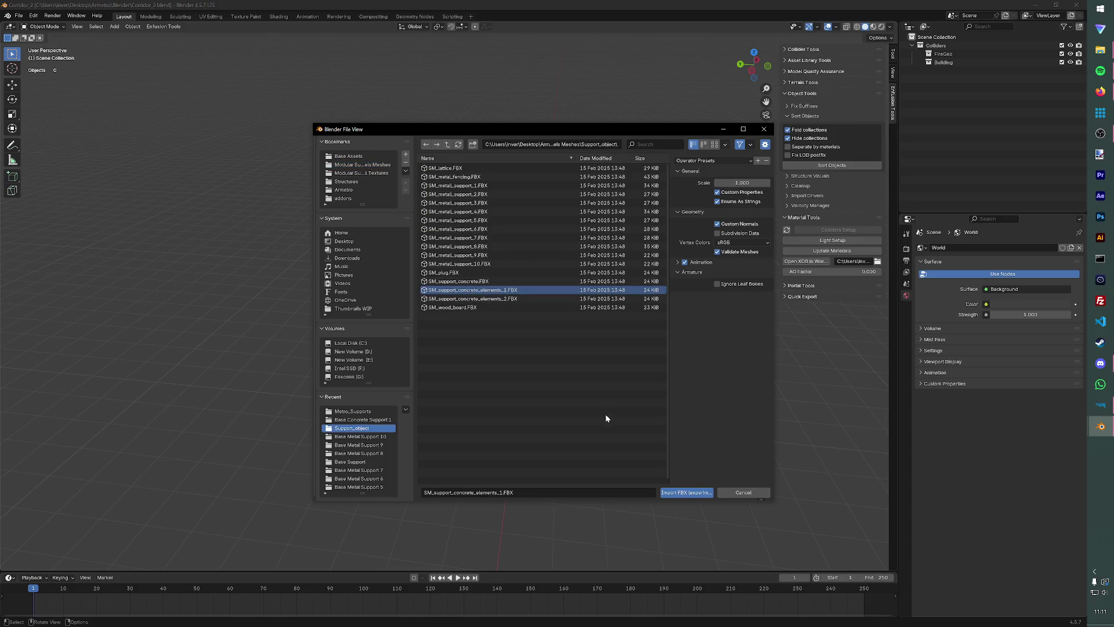
{"action": "left_click", "coordinate": [687, 492]}
{"action": "mouse_move", "coordinate": [622, 328]}
{"action": "left_mouse_down"}
{"action": "mouse_move", "coordinate": [589, 351]}
{"action": "mouse_move", "coordinate": [504, 193]}
{"action": "mouse_move", "coordinate": [492, 229]}
{"action": "mouse_move", "coordinate": [520, 230]}
{"action": "mouse_move", "coordinate": [462, 272]}
{"action": "mouse_move", "coordinate": [515, 303]}
{"action": "left_mouse_up"}
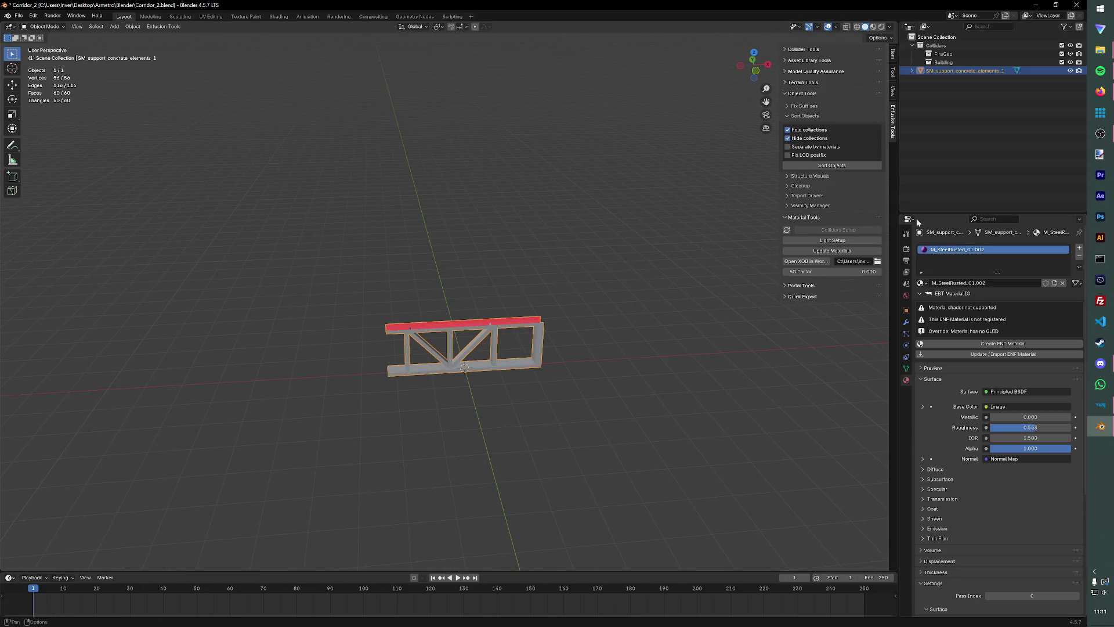
Rename the truss material to M_SteelRusted_01 and save the file.
{"action": "scroll", "coordinate": [523, 261], "scroll_direction": "up", "scroll_amount": 2}
{"action": "left_click_drag", "start_coordinate": [569, 298], "coordinate": [491, 249]}
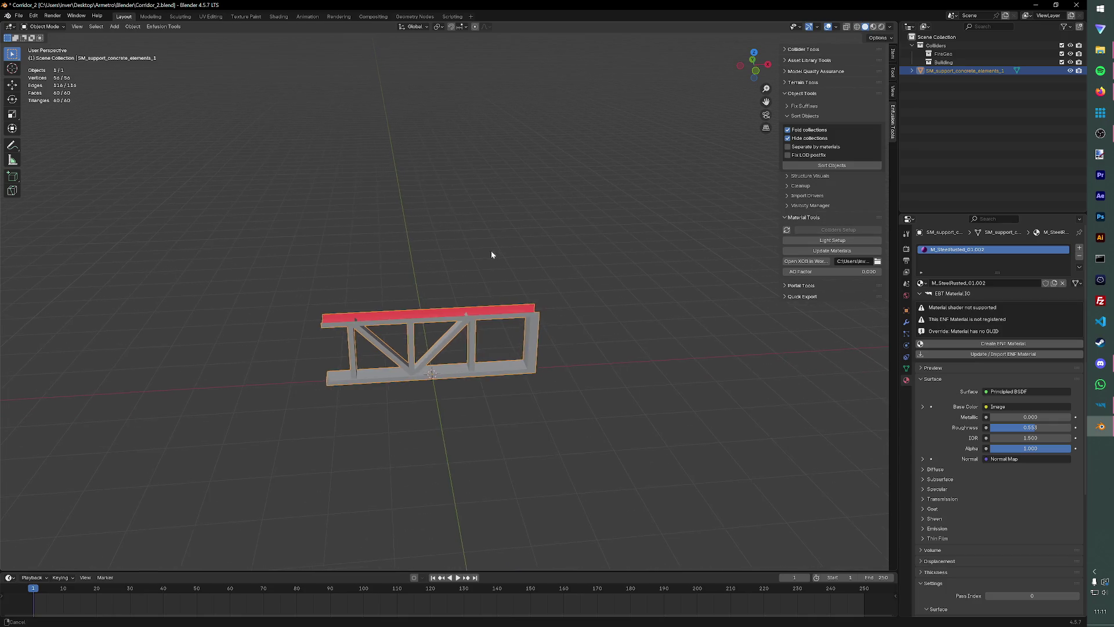
{"action": "double_click", "coordinate": [958, 249]}
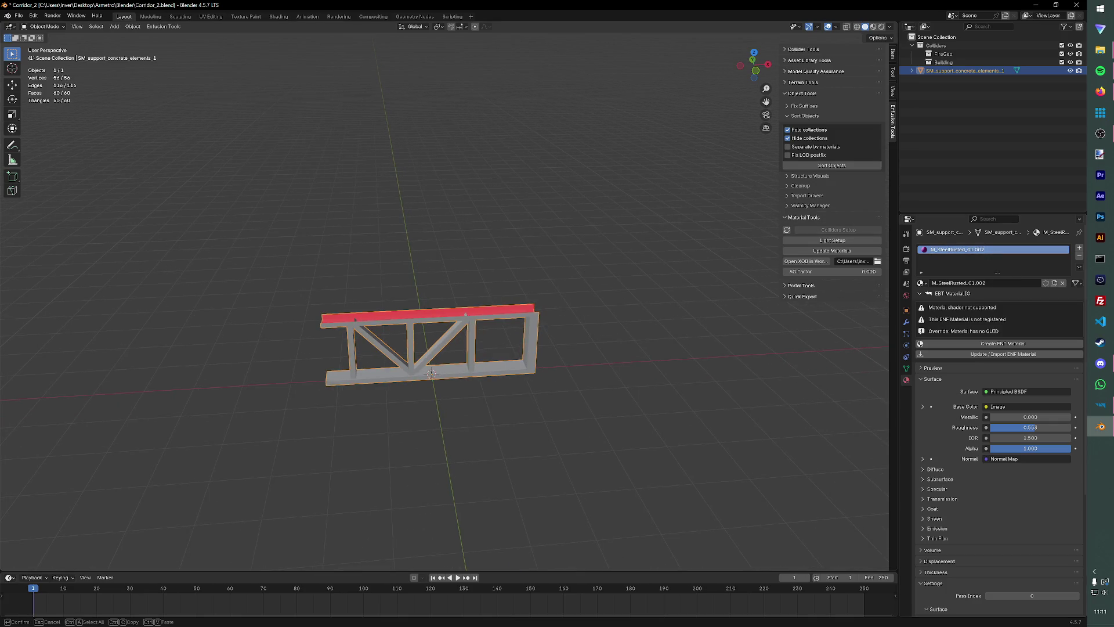
{"action": "key", "text": "BackSpace"}
{"action": "key", "text": "BackSpace"}
{"action": "key", "text": "Return"}
{"action": "key", "text": "ctrl+s"}
Duplicate the truss in place and name the copy UTM_Col.
{"action": "key", "text": "alt+a"}
{"action": "left_click", "coordinate": [515, 312]}
{"action": "key", "text": "shift+d"}
{"action": "right_click", "coordinate": [502, 305]}
{"action": "key", "text": "shift+d"}
{"action": "right_click", "coordinate": [500, 305]}
{"action": "key", "text": "ctrl+z"}
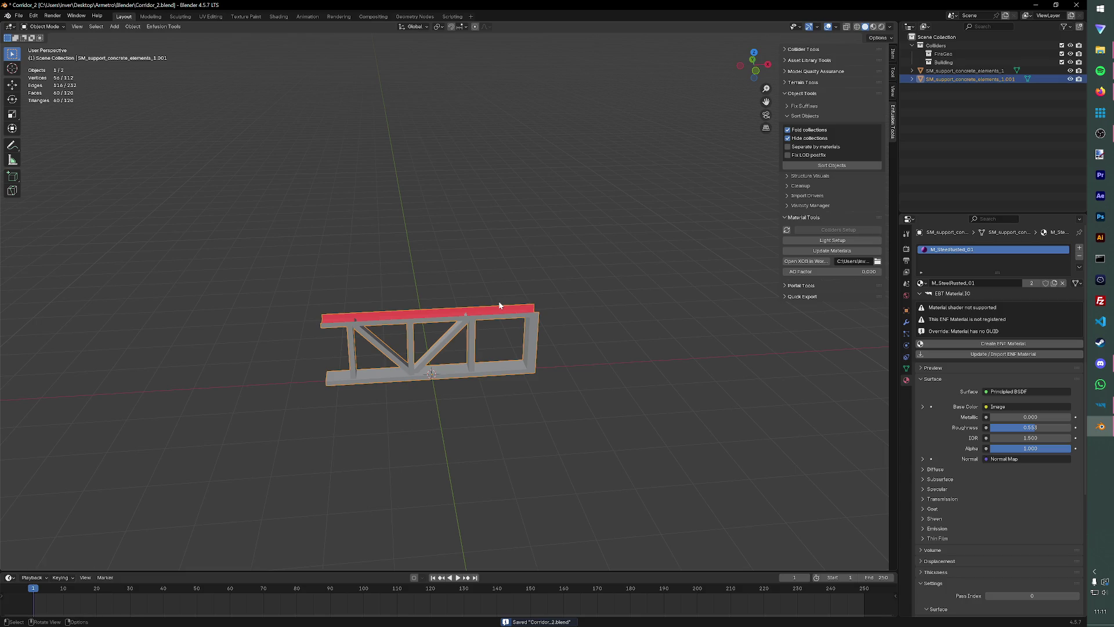
{"action": "key", "text": "F2"}
{"action": "type", "text": "UTM"}
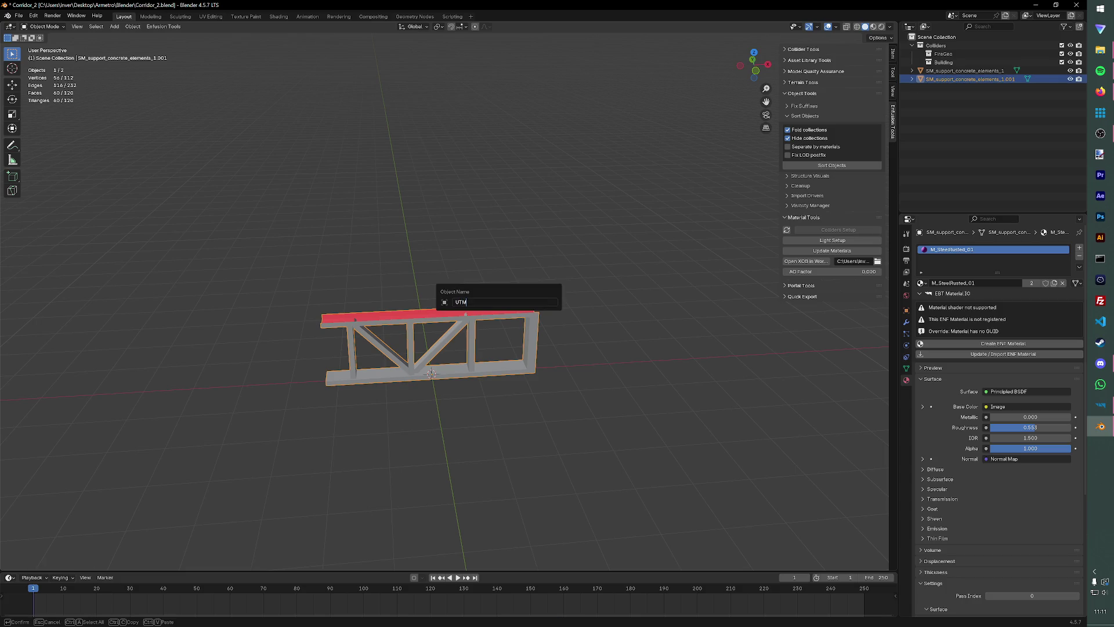
{"action": "type", "text": "_Col"}
{"action": "key", "text": "Return"}
Duplicate UTM_Col in place, name the copy UTM_Fire, and save.
{"action": "key", "text": "shift+d"}
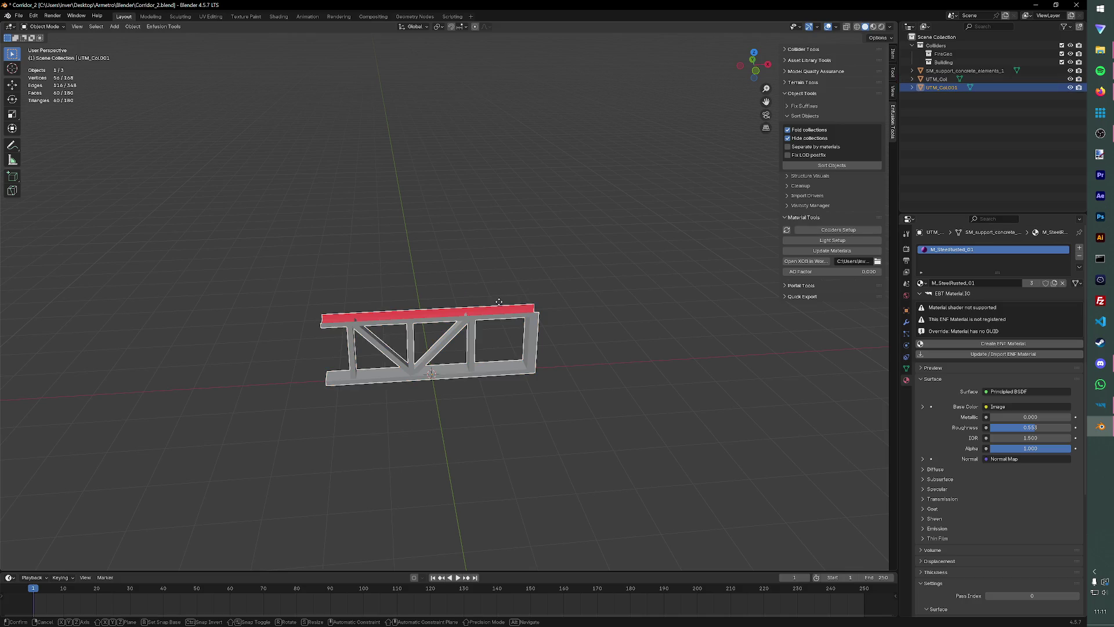
{"action": "key", "text": "Escape"}
{"action": "key", "text": "F2"}
{"action": "type", "text": "UTM_Fire"}
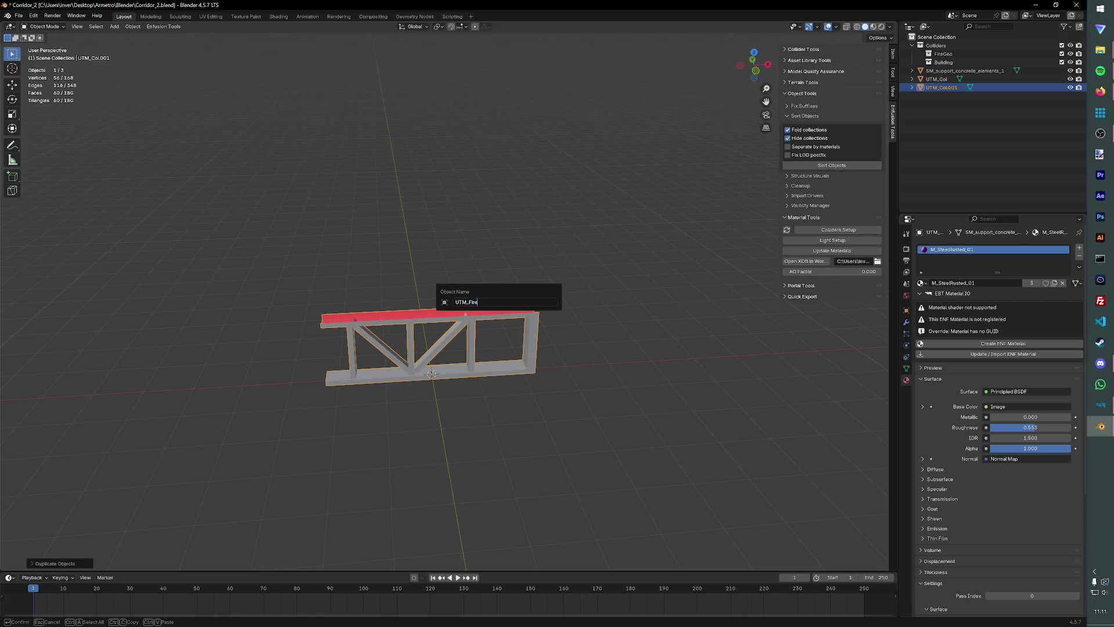
{"action": "key", "text": "Return"}
{"action": "key", "text": "ctrl+s"}
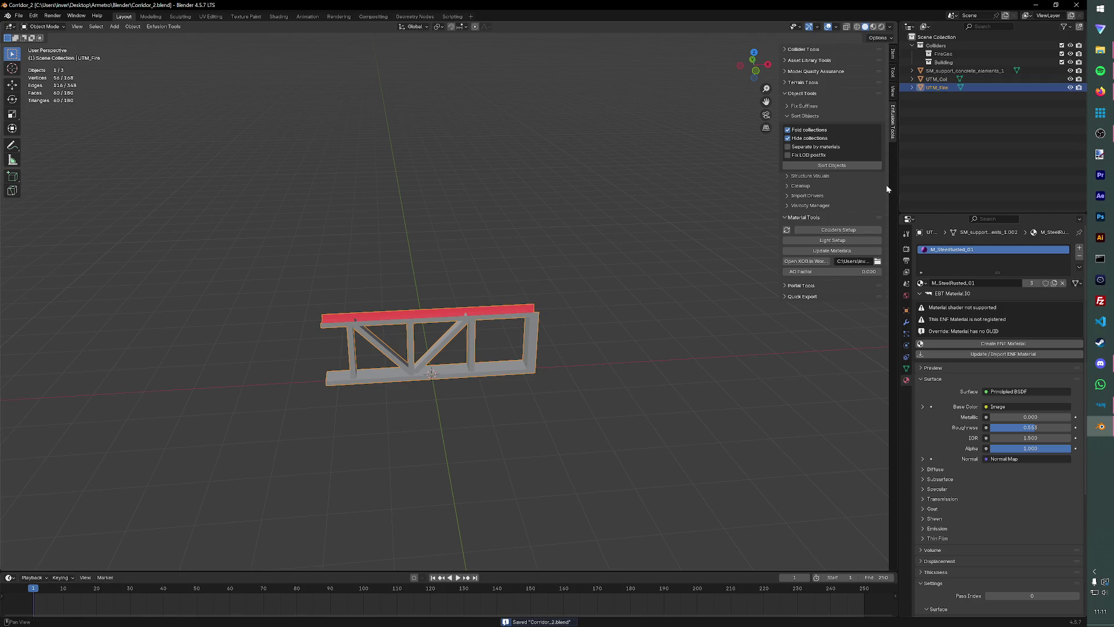
{"action": "left_click", "coordinate": [839, 230]}
Give UTM_Fire the Metal game material and FireGeo layer preset, then save.
{"action": "left_click", "coordinate": [854, 235]}
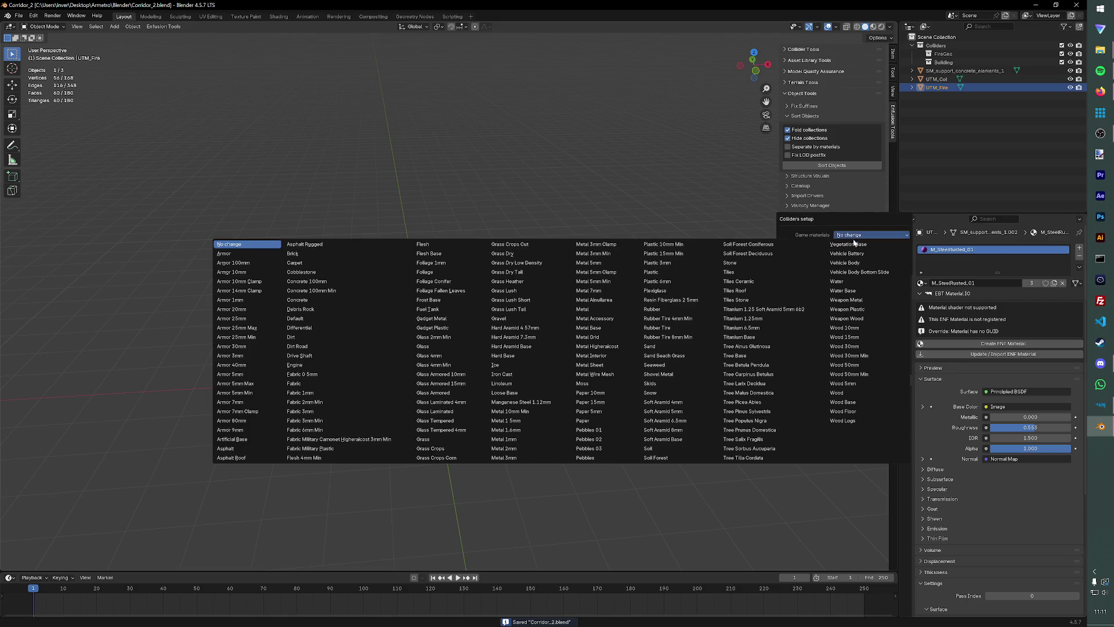
{"action": "left_click", "coordinate": [609, 309]}
{"action": "left_click", "coordinate": [841, 245]}
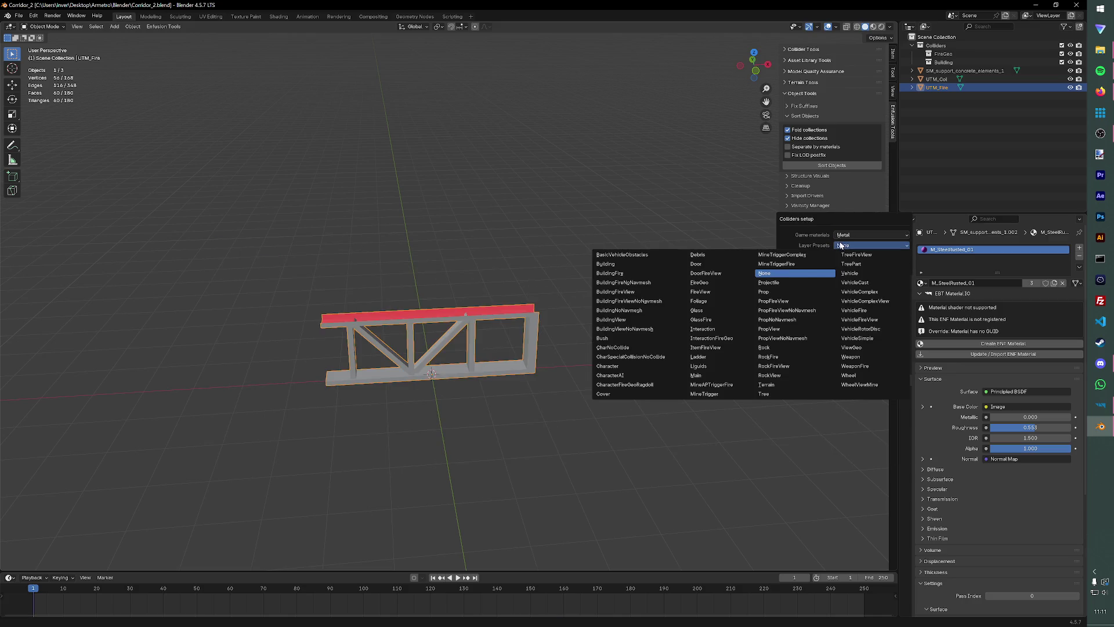
{"action": "left_click", "coordinate": [716, 285]}
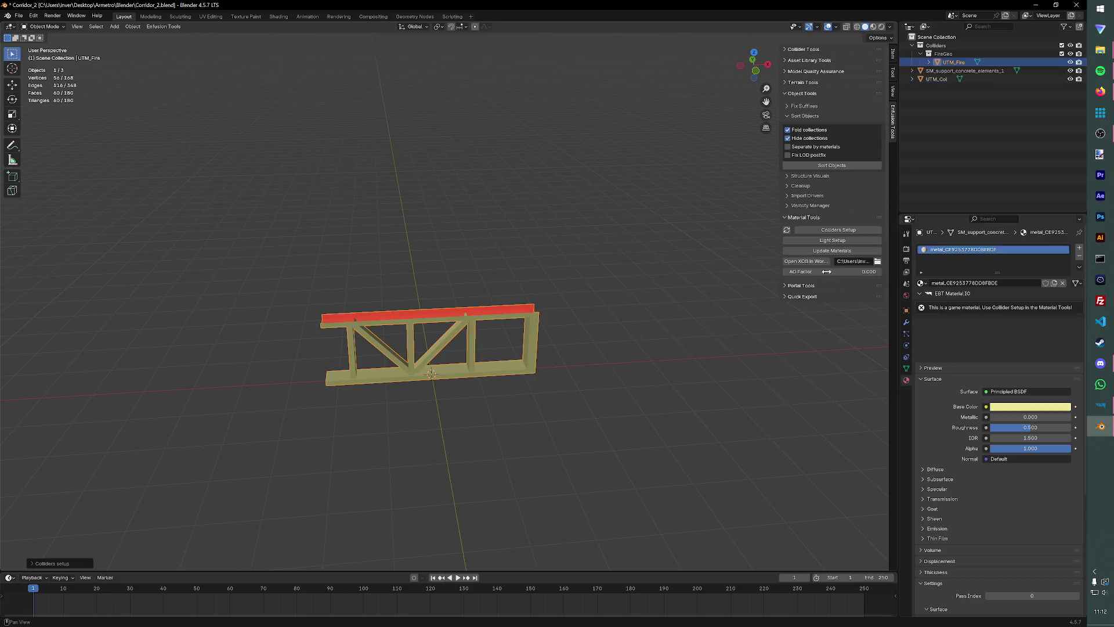
{"action": "key", "text": "ctrl+s"}
Give UTM_Col the Metal game material and Building layer preset.
{"action": "left_click", "coordinate": [937, 79]}
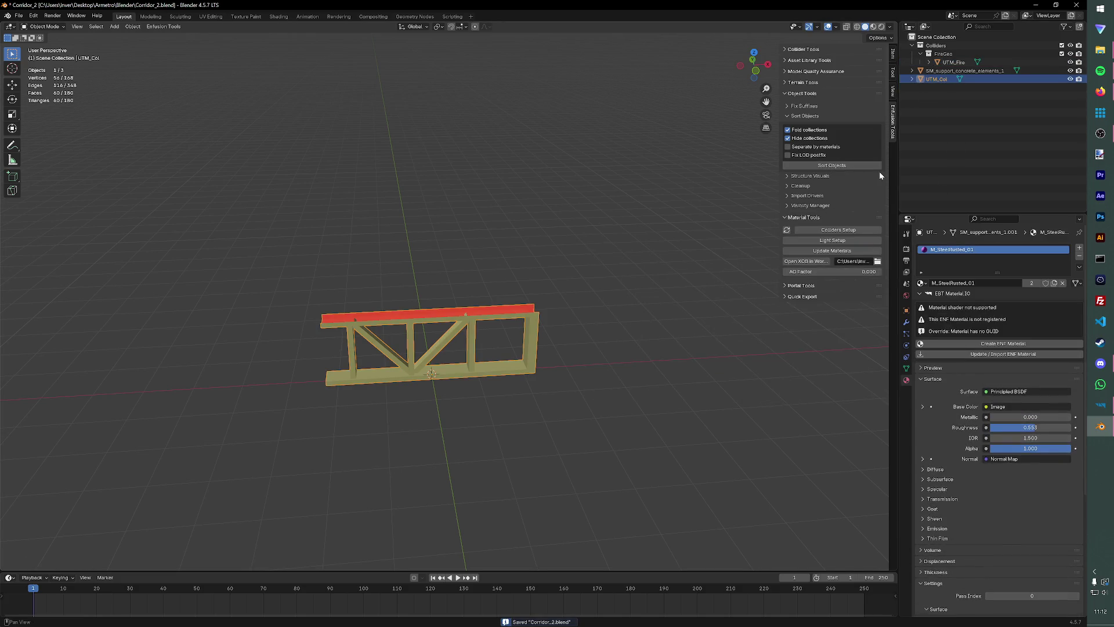
{"action": "left_click", "coordinate": [829, 231]}
{"action": "left_click", "coordinate": [842, 237]}
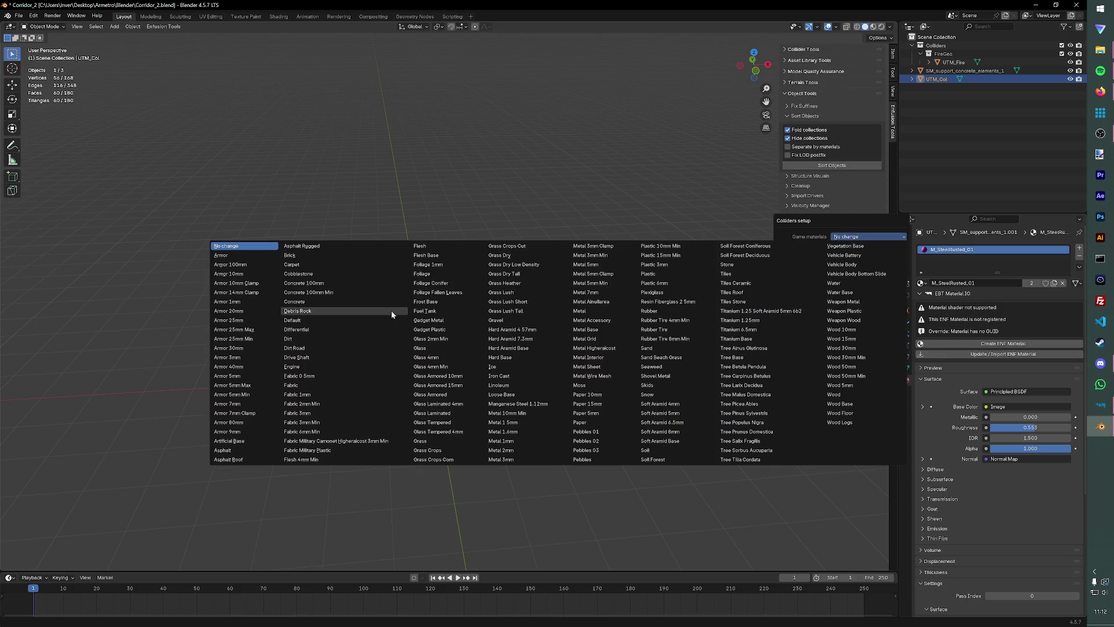
{"action": "left_click", "coordinate": [580, 311]}
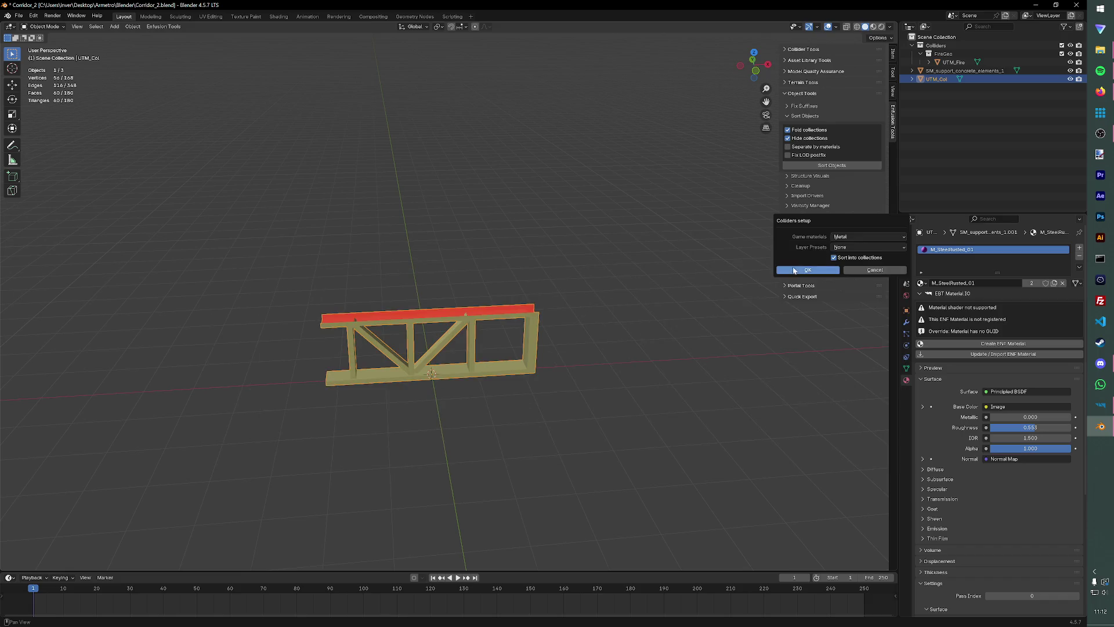
{"action": "left_click", "coordinate": [847, 248]}
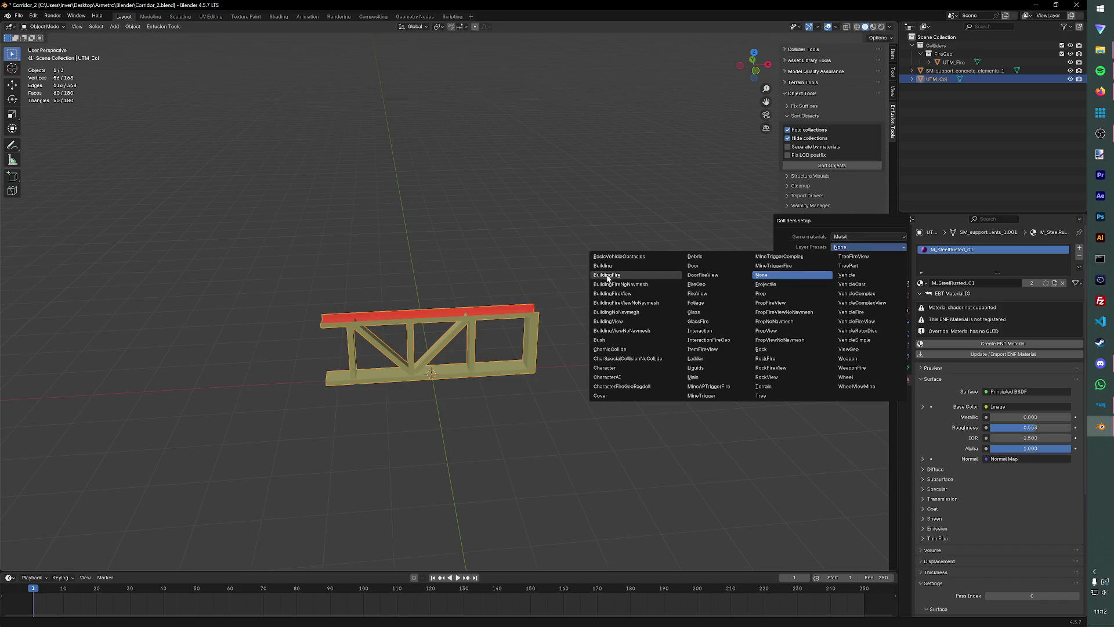
{"action": "left_click", "coordinate": [603, 266]}
{"action": "left_click", "coordinate": [808, 271]}
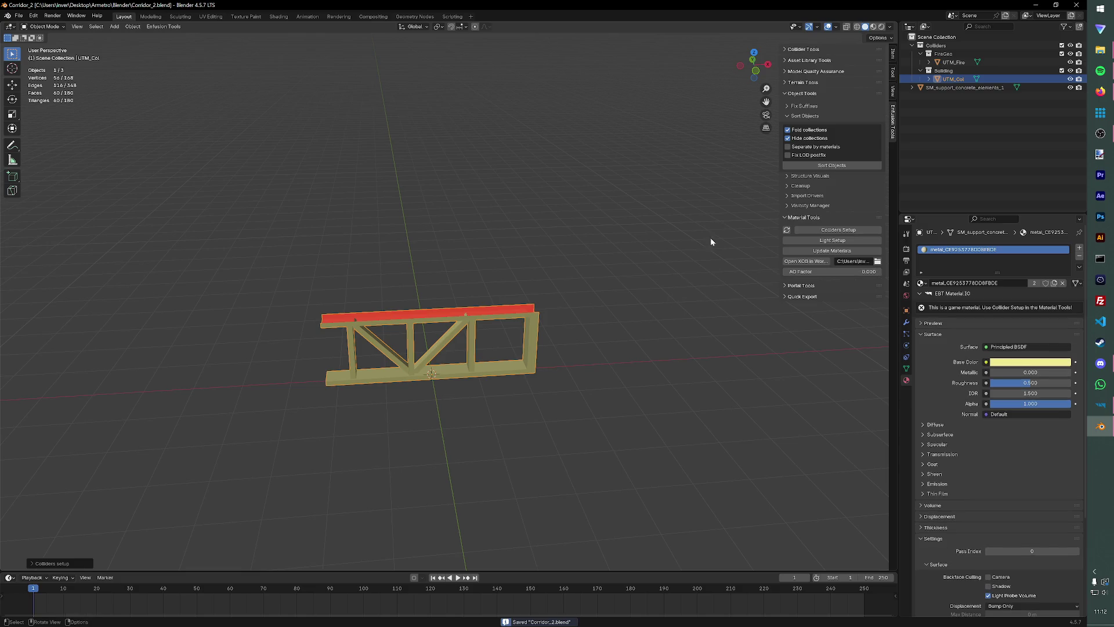
{"action": "left_click", "coordinate": [21, 16]}
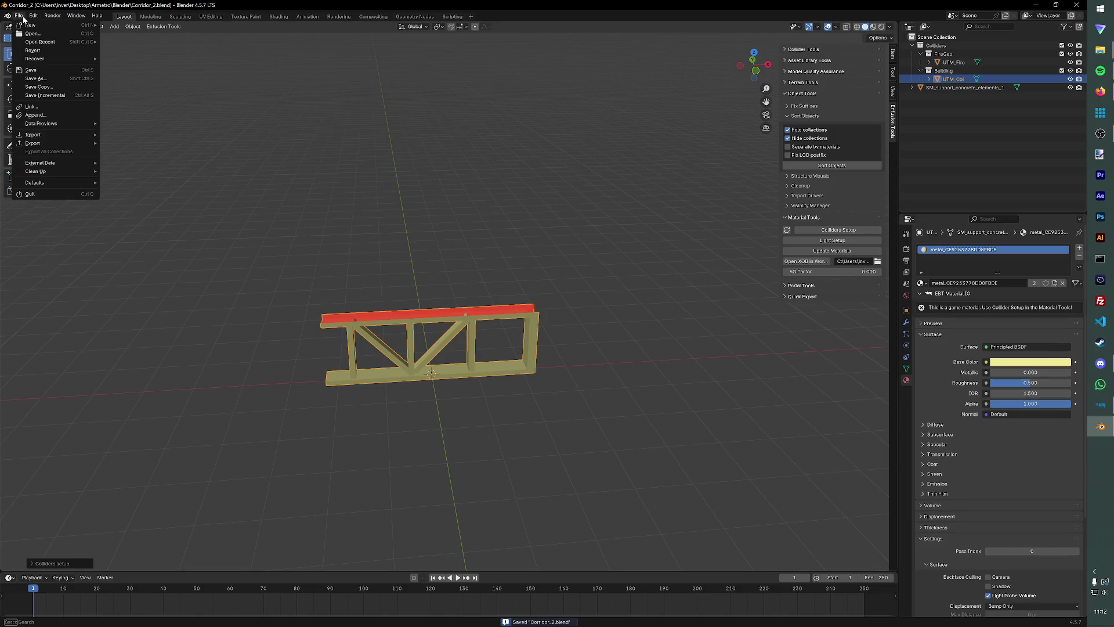
Save As Metal_Concrete_Support_1.blend, browsing to Base Assets > Base Support.
{"action": "left_click", "coordinate": [62, 79]}
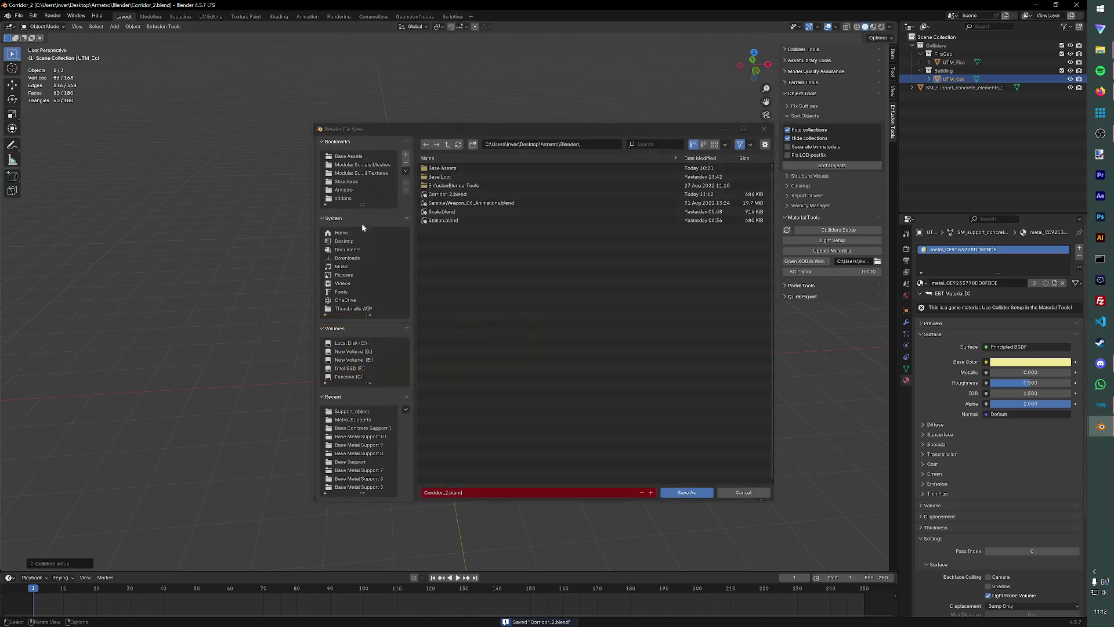
{"action": "left_click", "coordinate": [442, 168]}
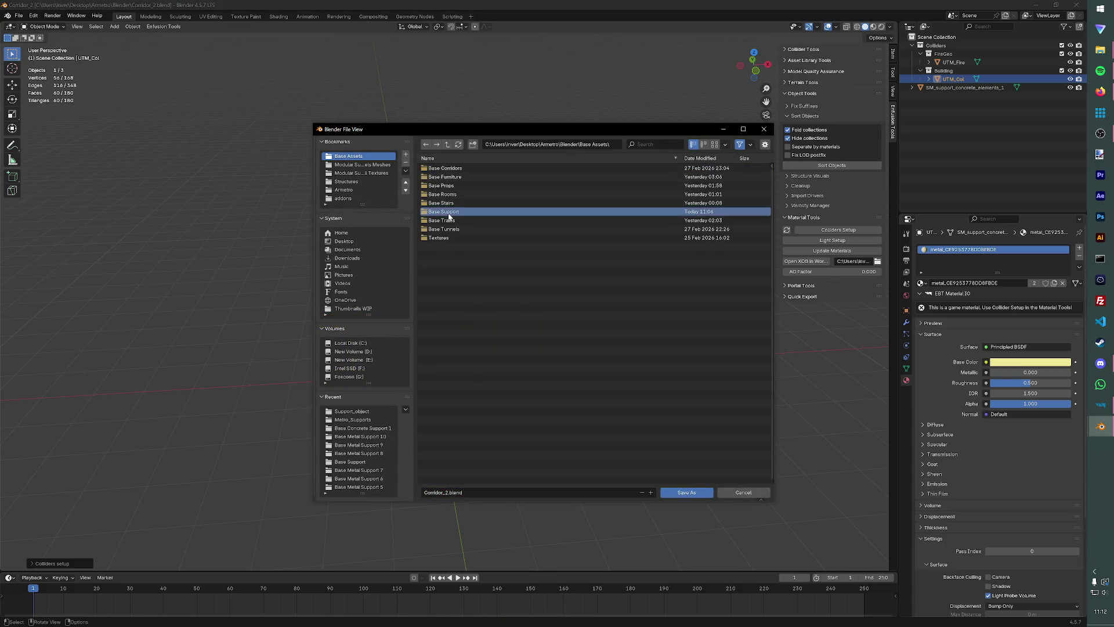
{"action": "left_click", "coordinate": [448, 217]}
{"action": "left_click", "coordinate": [460, 492]}
{"action": "key", "text": "BackSpace"}
{"action": "key", "text": "BackSpace"}
{"action": "key", "text": "BackSpace"}
{"action": "type", "text": "Metal_Concrete_su"}
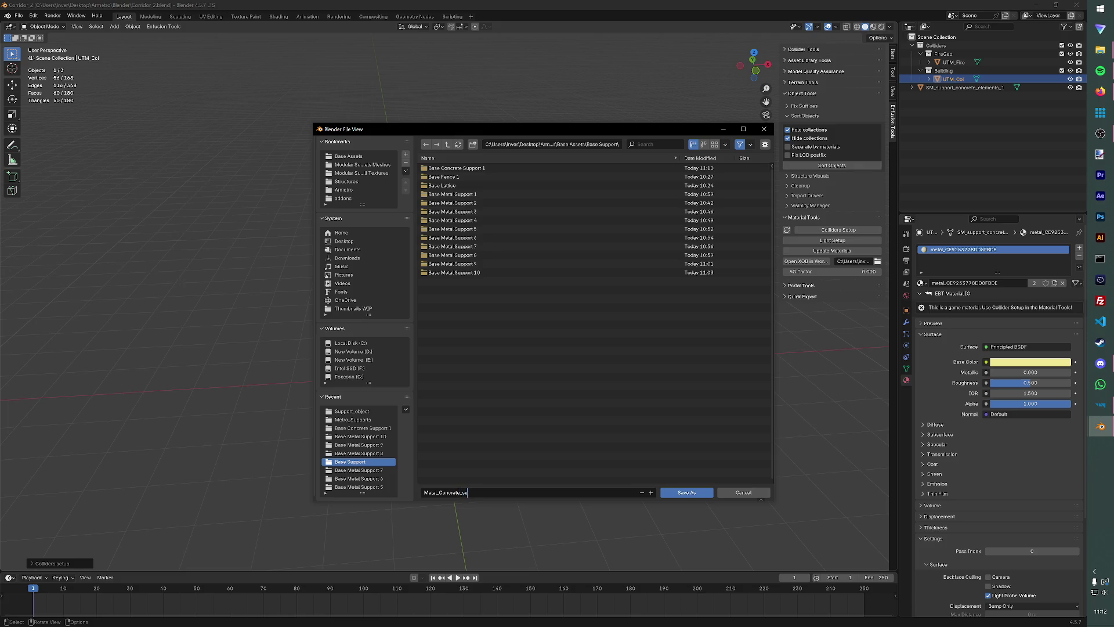
{"action": "type", "text": "pport_1"}
{"action": "left_click", "coordinate": [492, 453]}
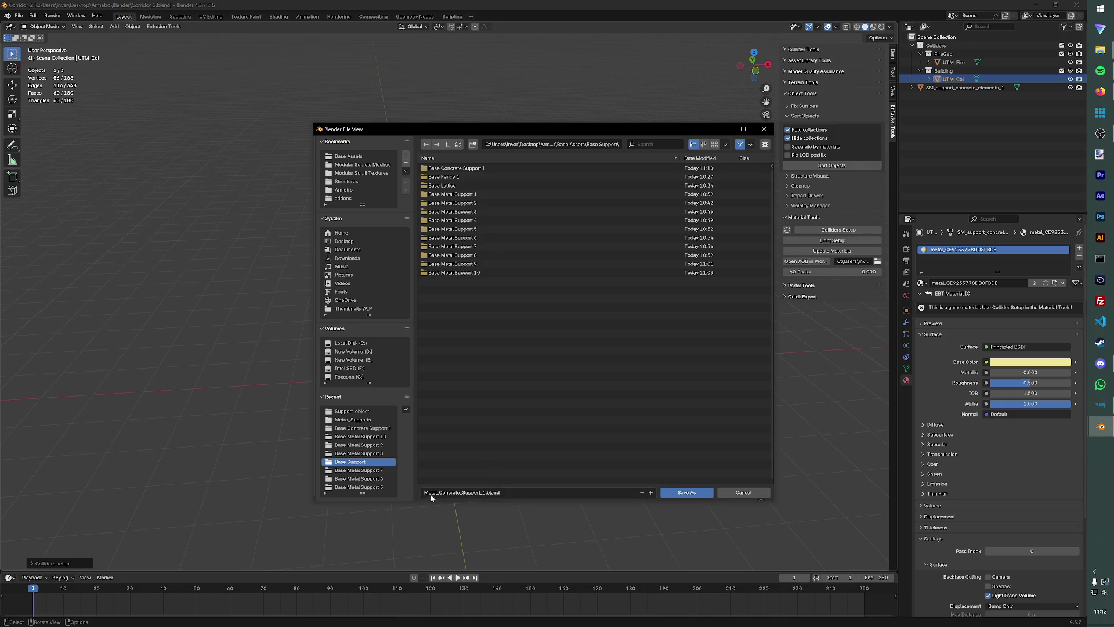
Create a Metal Concrete Support 1 folder there and save the file into it.
{"action": "left_click", "coordinate": [477, 144]}
{"action": "type", "text": "Metal Concret"}
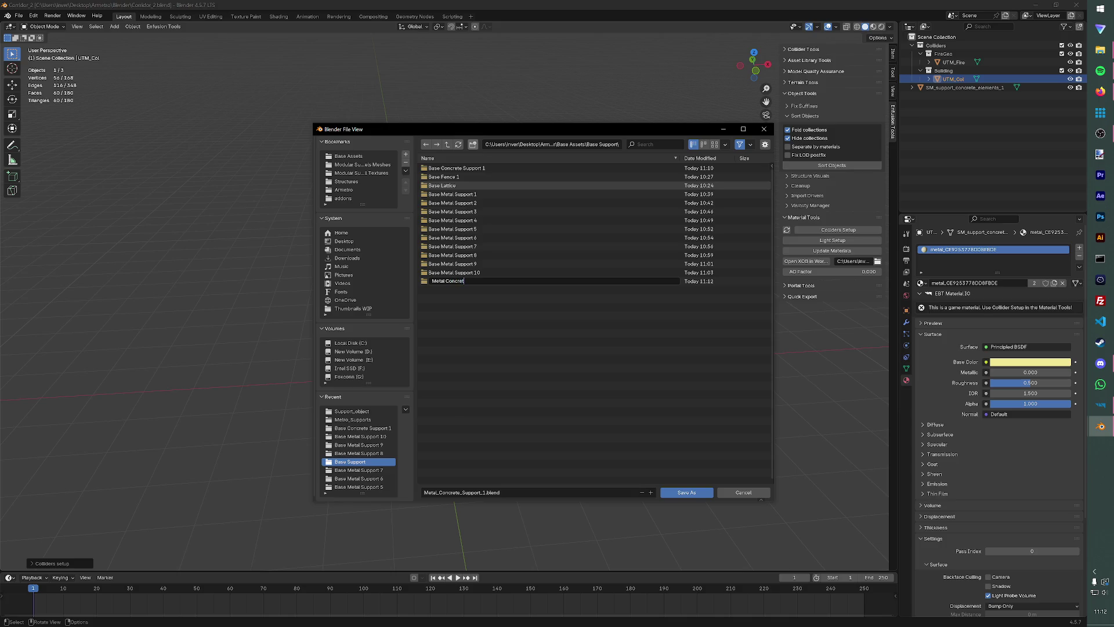
{"action": "key", "text": "Return"}
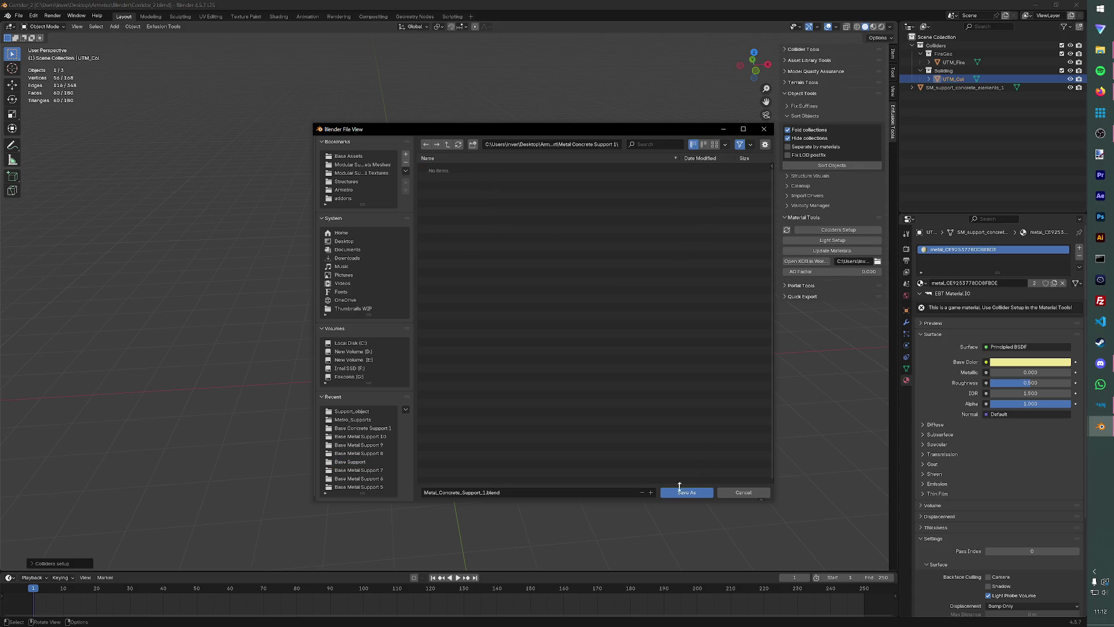
{"action": "left_click", "coordinate": [680, 490]}
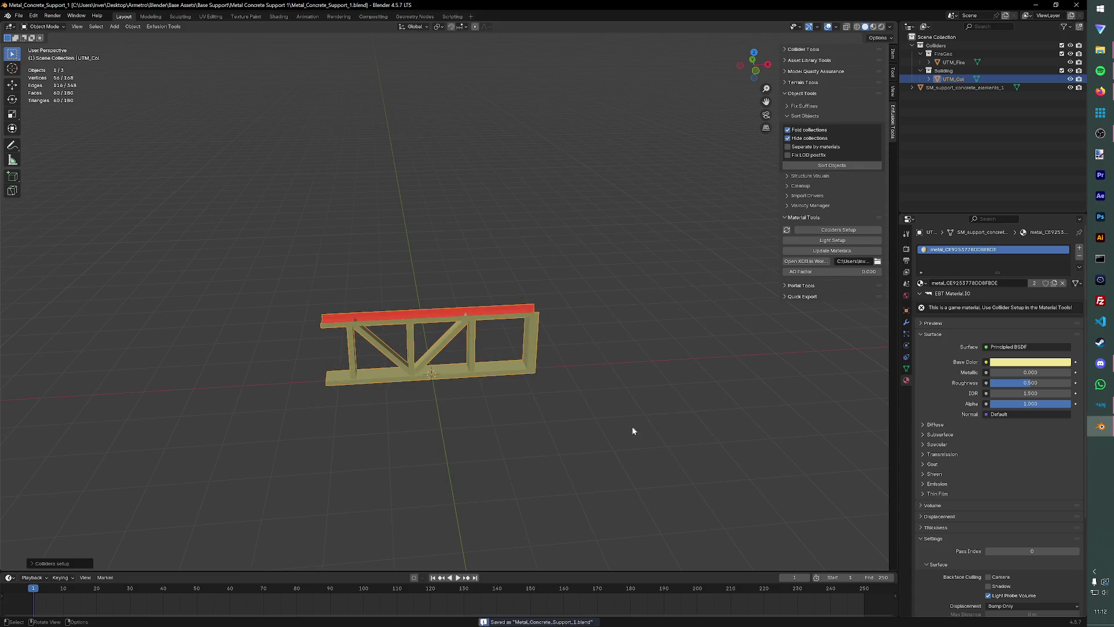
{"action": "left_click", "coordinate": [164, 27]}
Export Metal_Concrete_Support_1.fbx via Enfusion Tools into a new Structures\Metro_Supports\Metal_Concrete_Support folder.
{"action": "mouse_move", "coordinate": [168, 44]}
{"action": "left_click", "coordinate": [214, 46]}
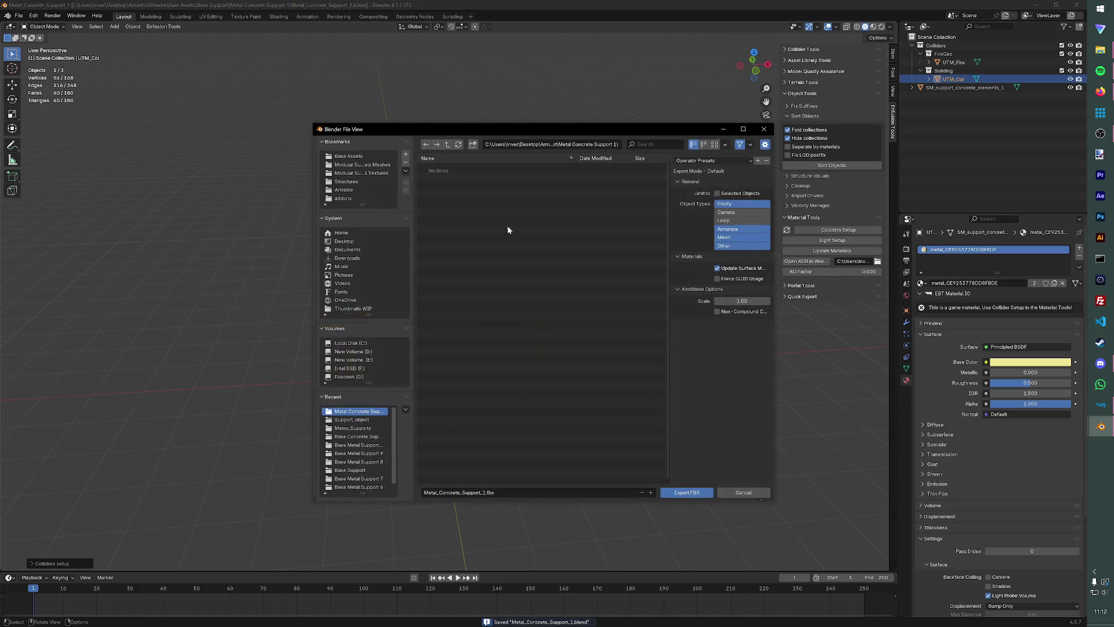
{"action": "left_click", "coordinate": [347, 181]}
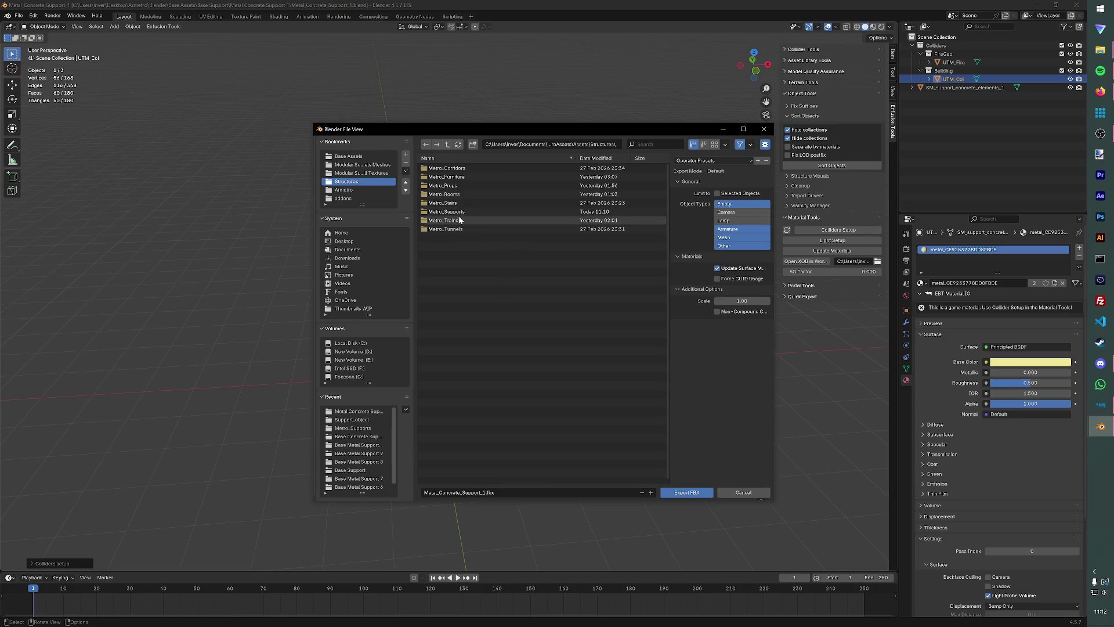
{"action": "double_click", "coordinate": [499, 211]}
{"action": "right_click", "coordinate": [493, 288]}
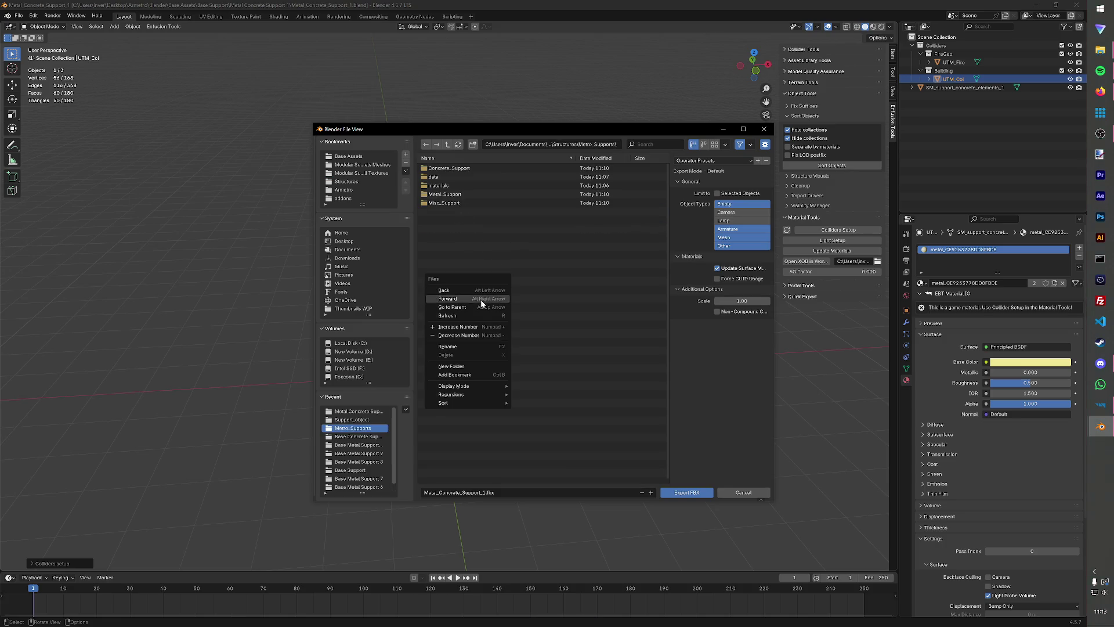
{"action": "left_click", "coordinate": [502, 366]}
{"action": "type", "text": "Metal_Concrete"}
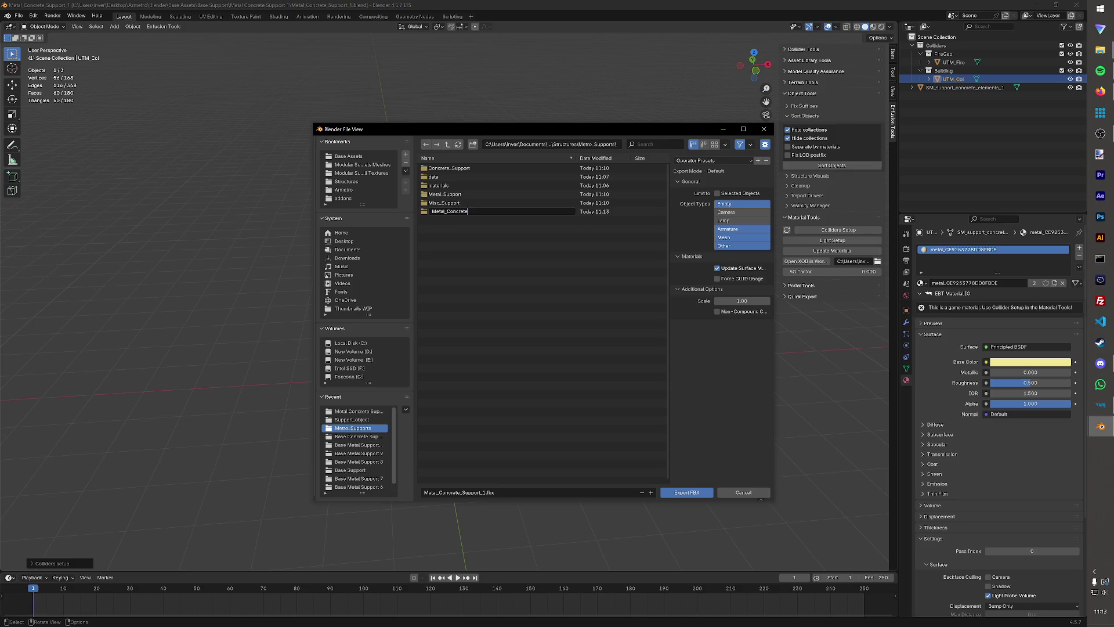
{"action": "type", "text": "t"}
{"action": "key", "text": "Return"}
{"action": "key", "text": "Return"}
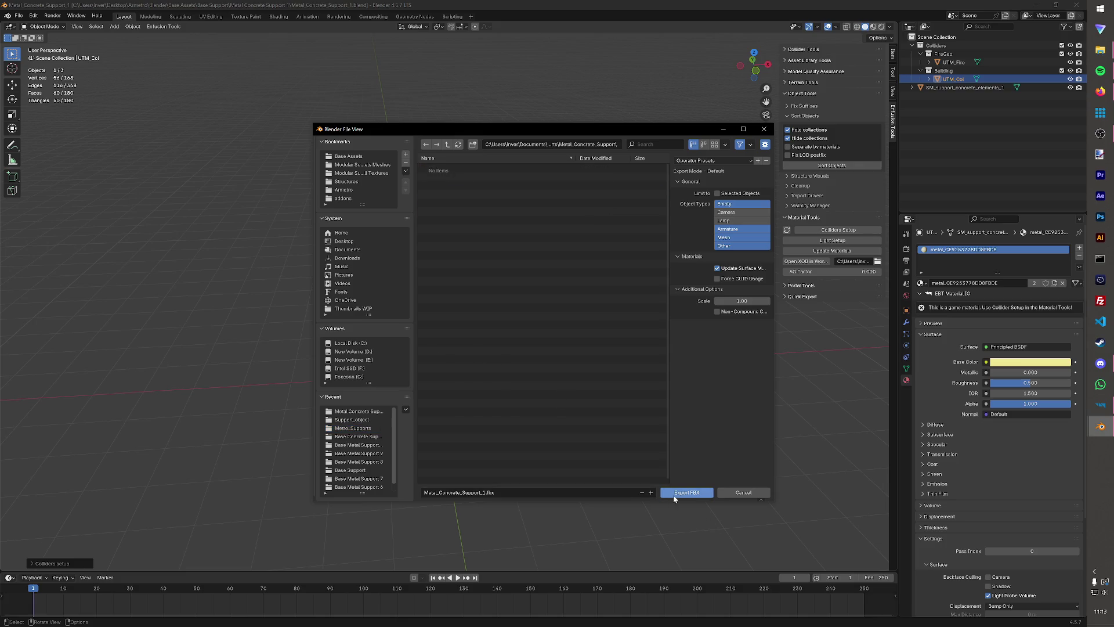
{"action": "left_click", "coordinate": [675, 494]}
{"action": "left_click", "coordinate": [1101, 404]}
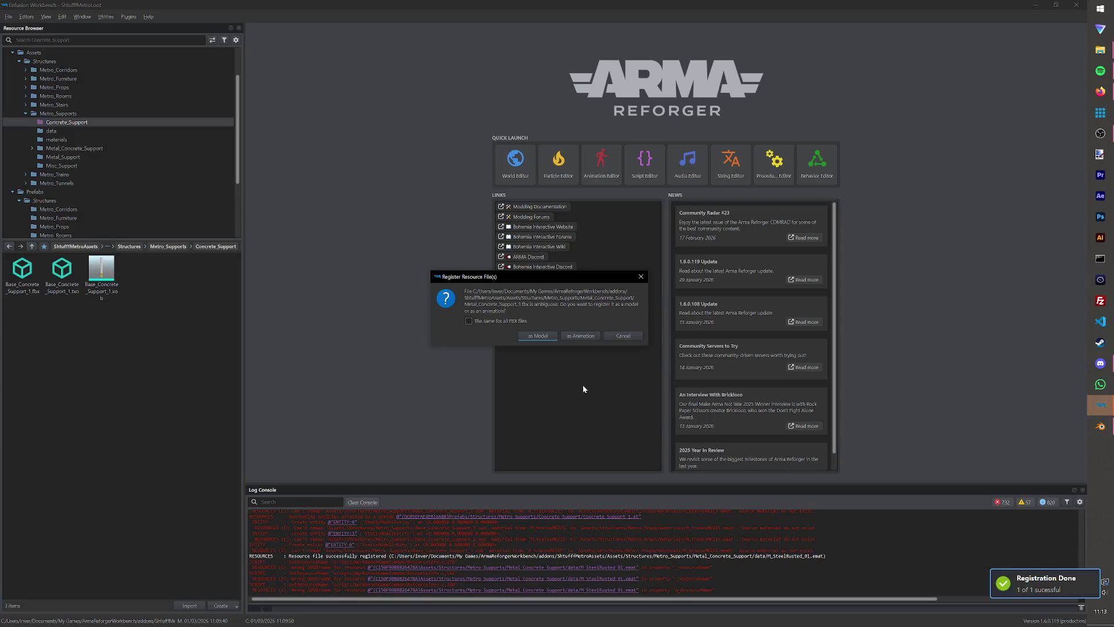
Register Metal_Concrete_Support_1.fbx as a model and inspect its generated data folder.
{"action": "left_click", "coordinate": [546, 336]}
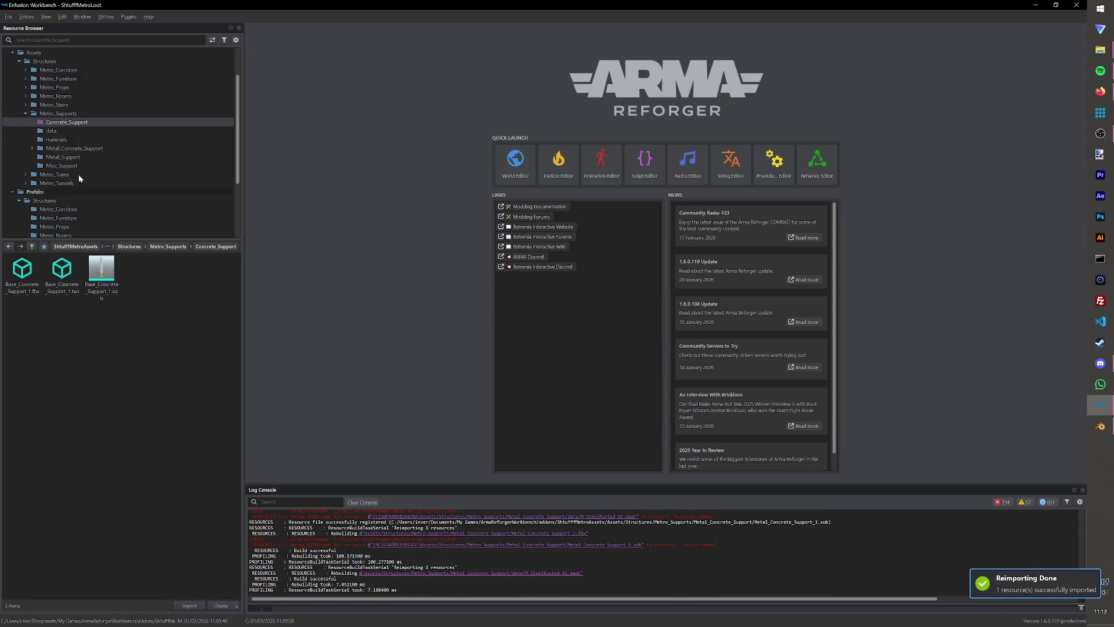
{"action": "left_click", "coordinate": [70, 150]}
{"action": "left_click", "coordinate": [26, 299]}
{"action": "key", "text": "Delete"}
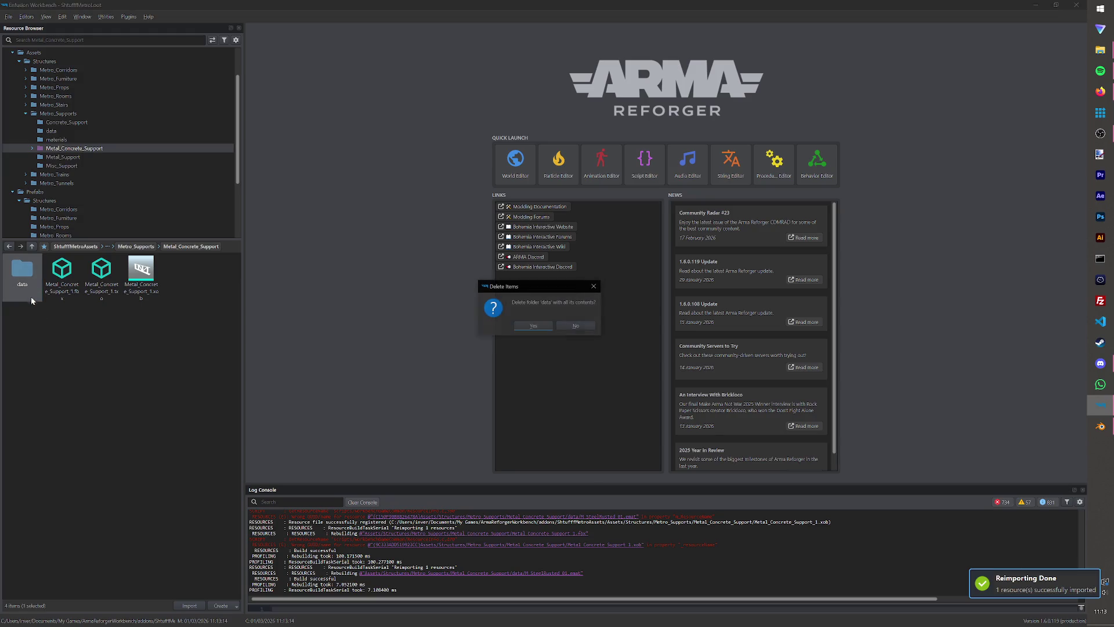
{"action": "left_click", "coordinate": [576, 326]}
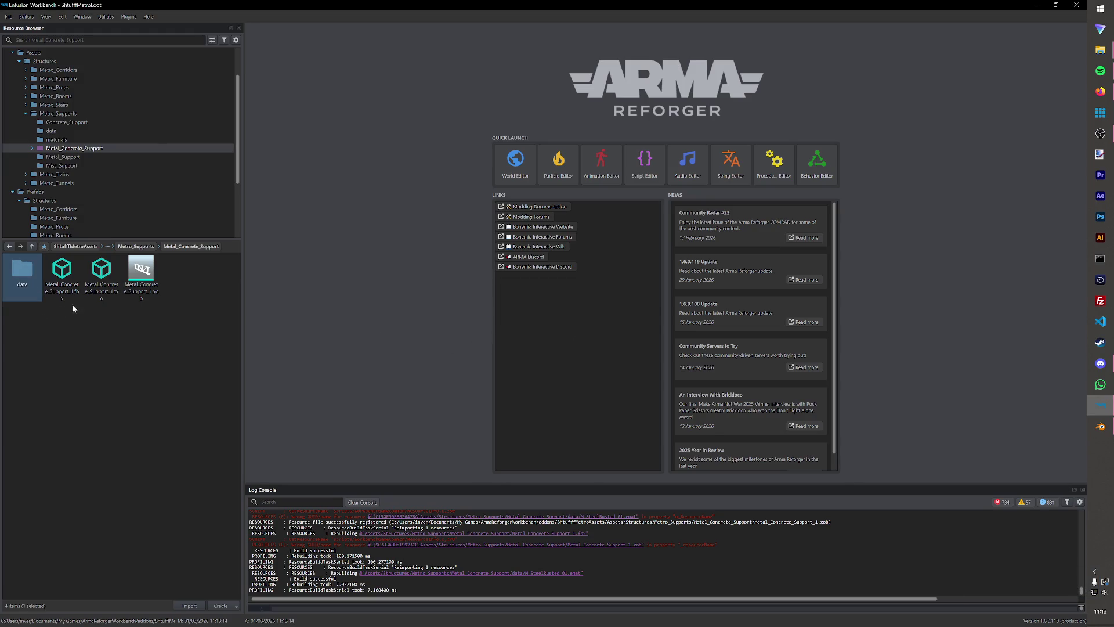
{"action": "double_click", "coordinate": [22, 268]}
{"action": "left_click", "coordinate": [10, 246]}
Delete the data folder and open Metal_Concrete_Support_1.xob in the mesh viewer.
{"action": "left_click", "coordinate": [31, 287]}
{"action": "key", "text": "Delete"}
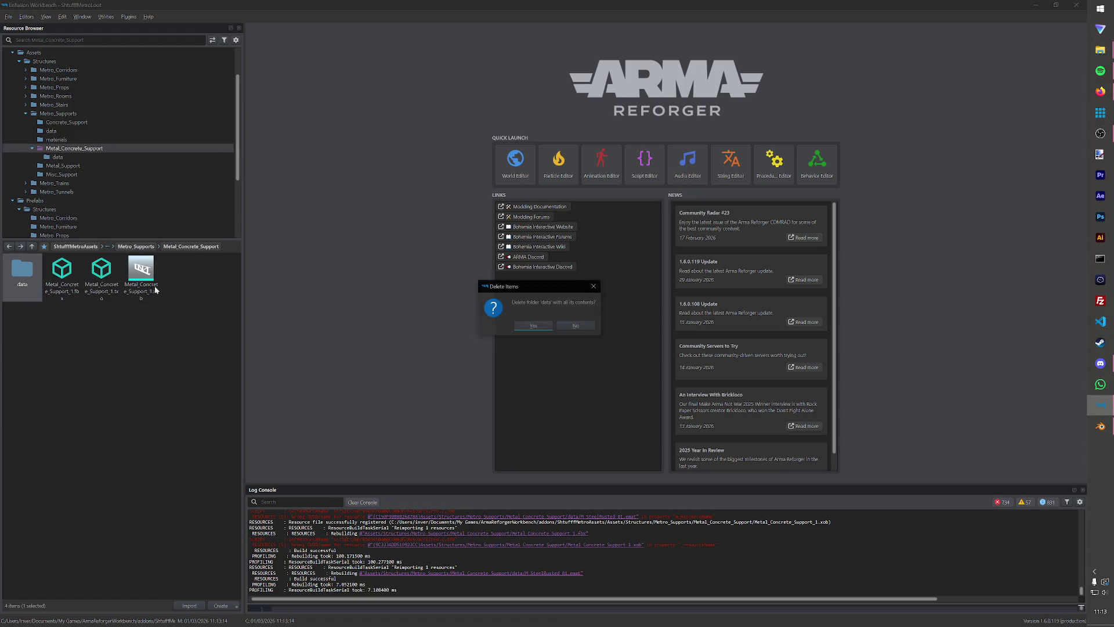
{"action": "left_click", "coordinate": [534, 326]}
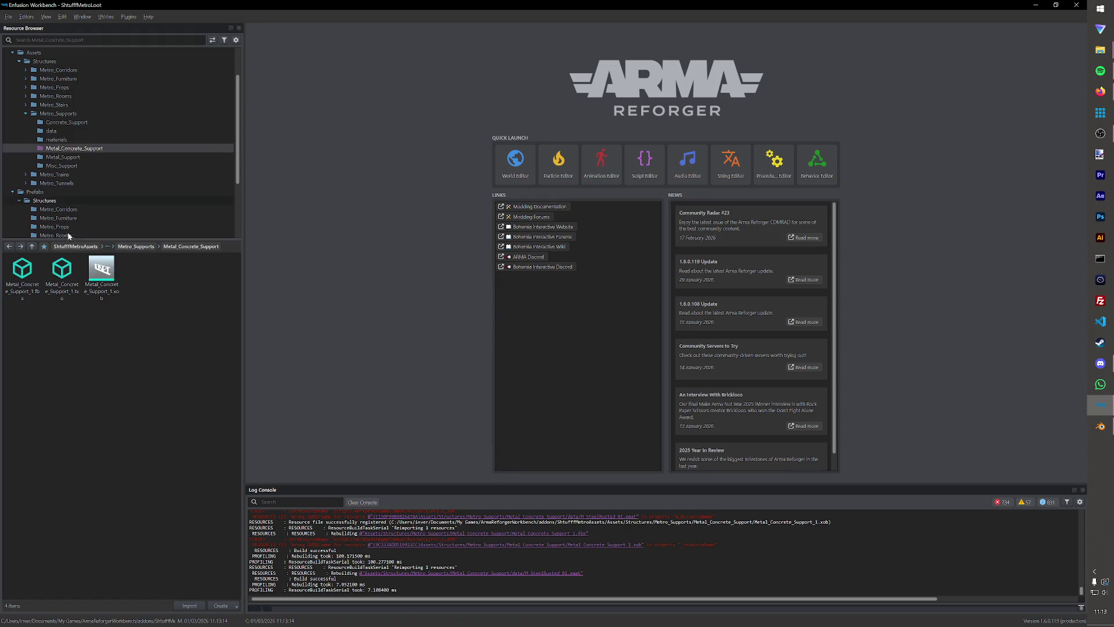
{"action": "double_click", "coordinate": [101, 278]}
{"action": "left_click", "coordinate": [57, 140]}
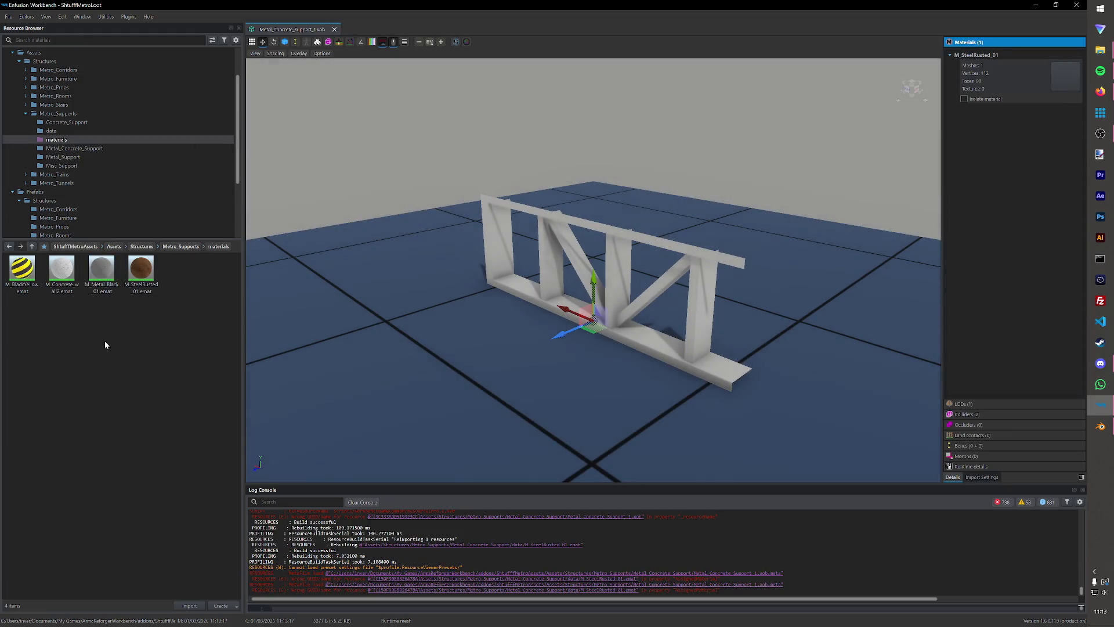
Assign M_SteelRusted_01.emat to the support mesh's material slot and close the viewer.
{"action": "mouse_move", "coordinate": [141, 268]}
{"action": "left_mouse_down"}
{"action": "mouse_move", "coordinate": [955, 177]}
{"action": "mouse_move", "coordinate": [1004, 92]}
{"action": "left_mouse_up"}
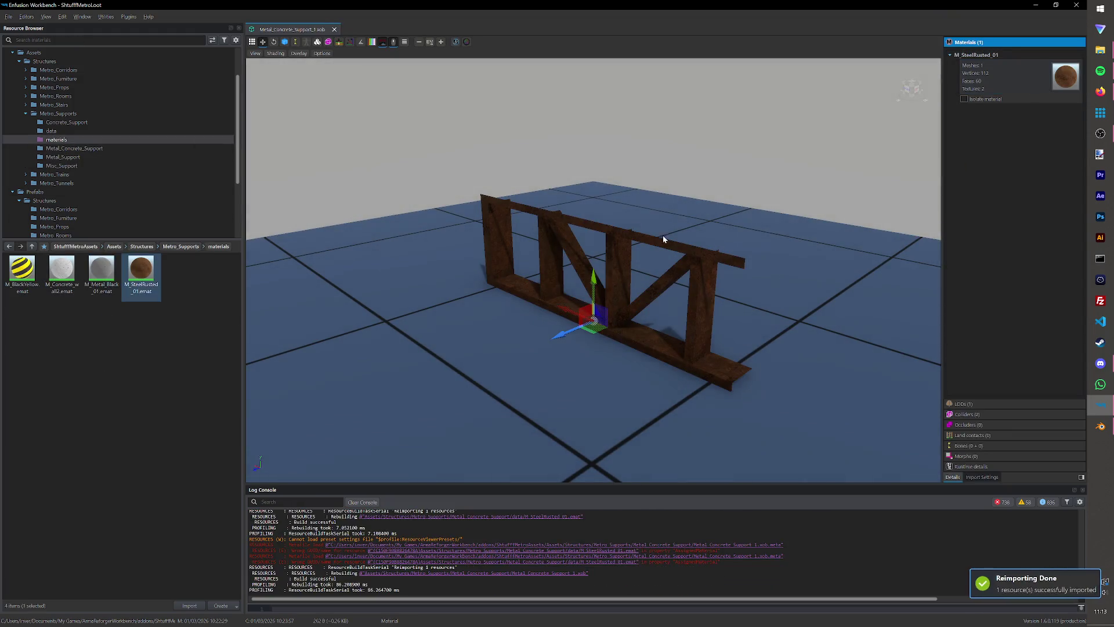
{"action": "left_click", "coordinate": [334, 29]}
{"action": "scroll", "coordinate": [114, 140], "scroll_direction": "down", "scroll_amount": 3}
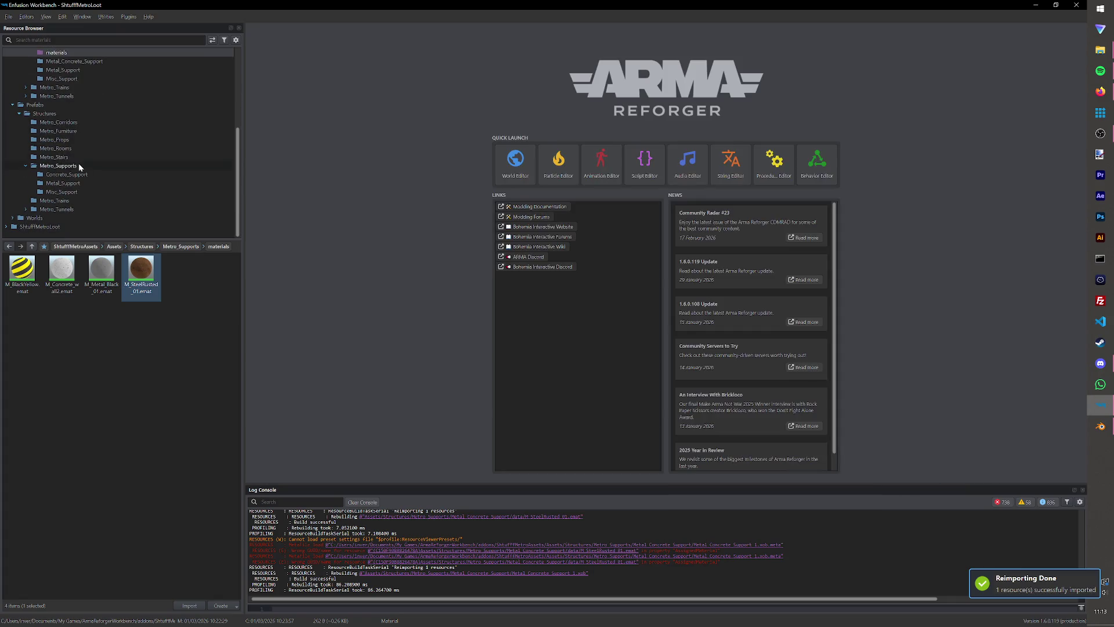
{"action": "scroll", "coordinate": [104, 197], "scroll_direction": "up", "scroll_amount": 5}
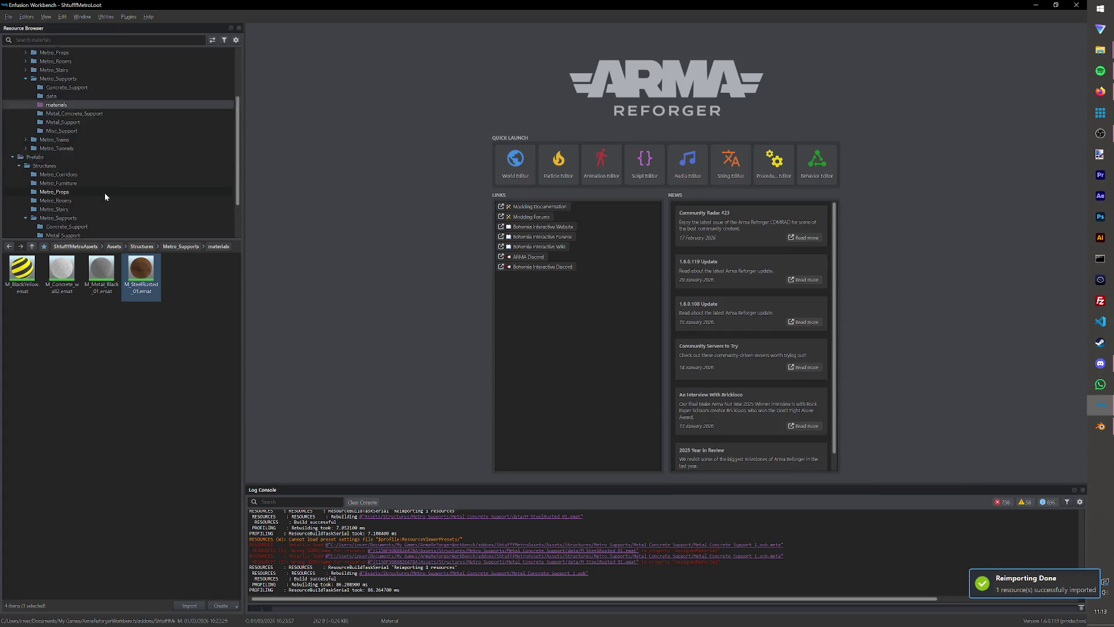
{"action": "scroll", "coordinate": [92, 197], "scroll_direction": "down", "scroll_amount": 3}
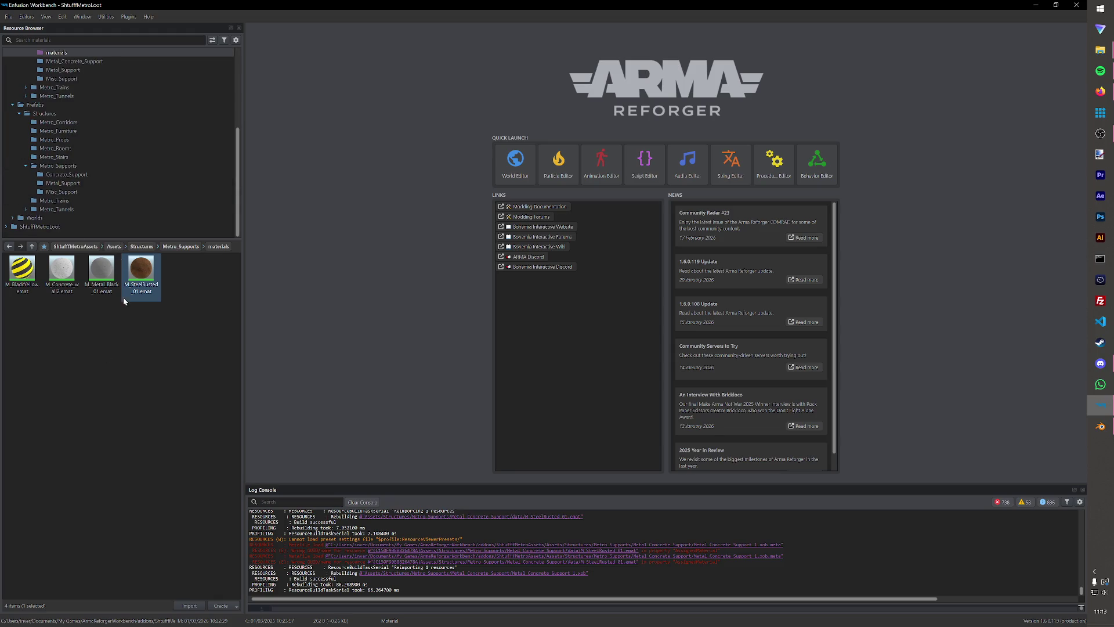
Start creating a new folder in Prefabs > Structures > Metro_Supports.
{"action": "left_click", "coordinate": [70, 165]}
{"action": "right_click", "coordinate": [151, 352]}
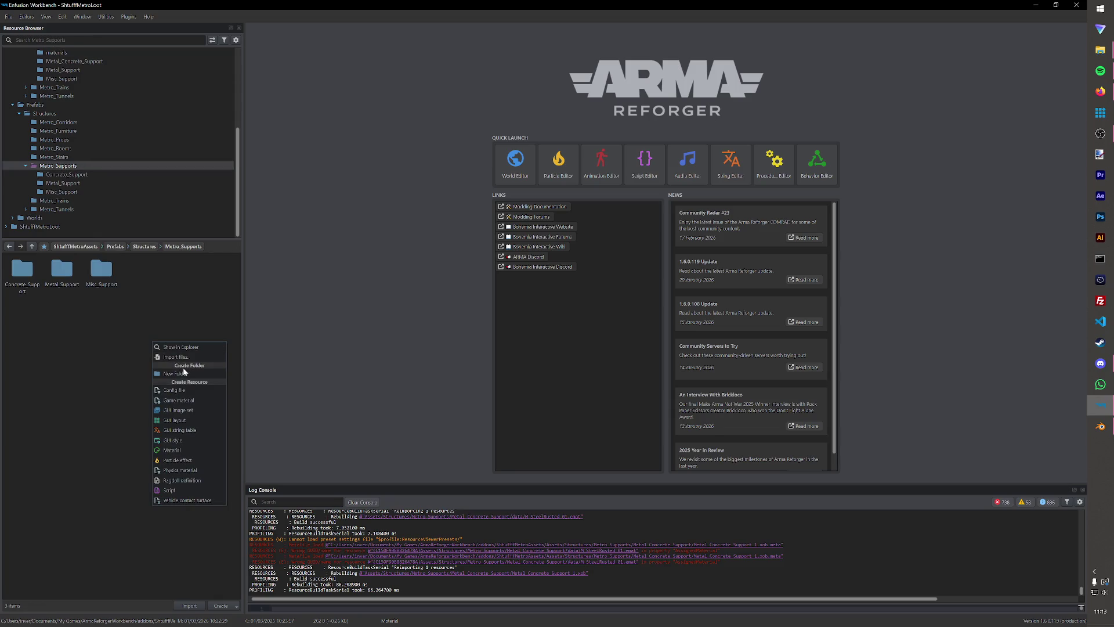
{"action": "left_click", "coordinate": [184, 369]}
{"action": "key", "text": "alt+Tab"}
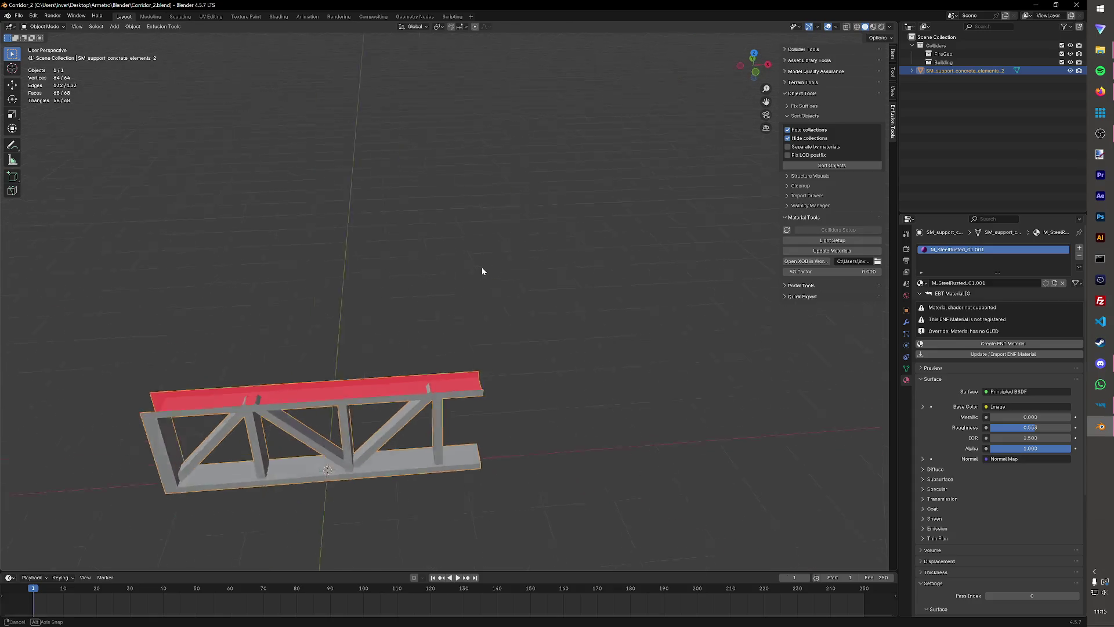
Delete the truss, import SM_wood_board.FBX, and save Corridor_2.blend.
{"action": "key", "text": "Delete"}
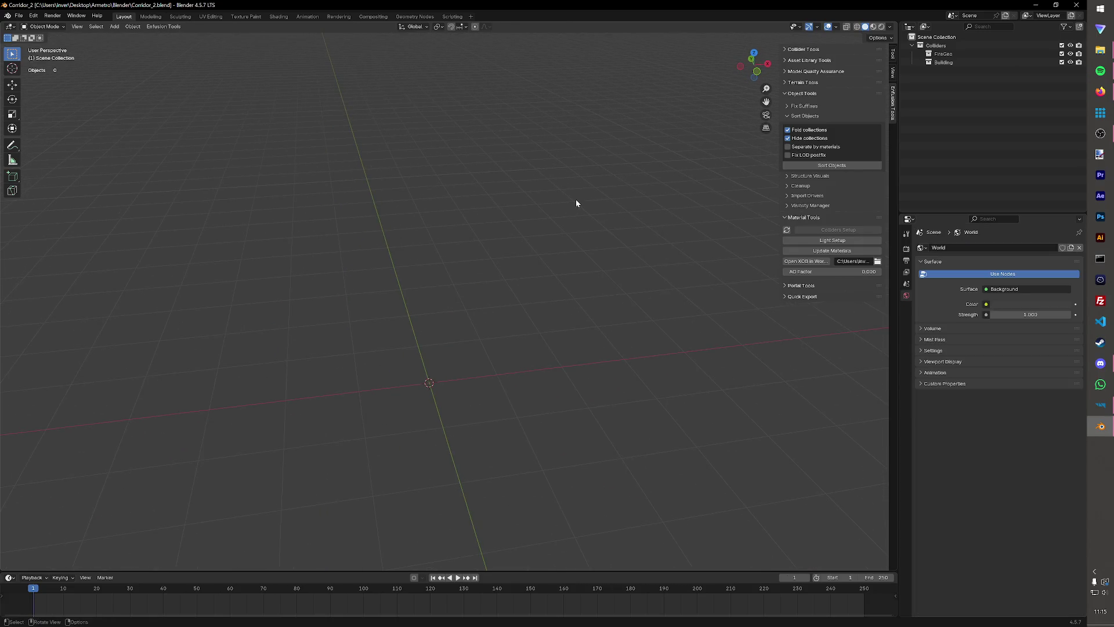
{"action": "key", "text": "ctrl+s"}
{"action": "left_click", "coordinate": [22, 16]}
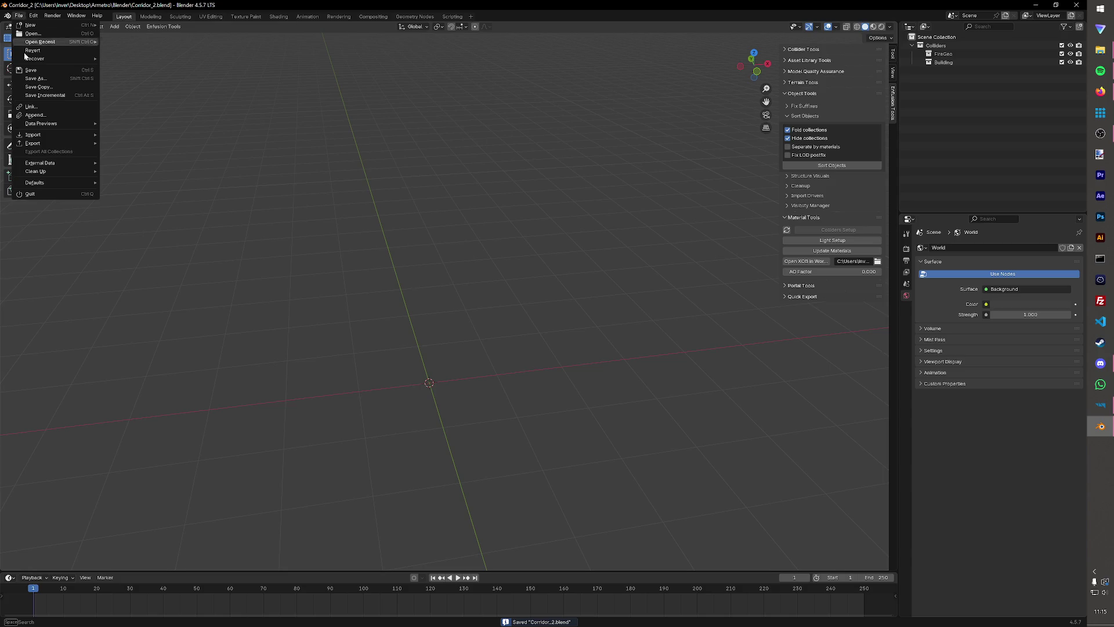
{"action": "mouse_move", "coordinate": [49, 135]}
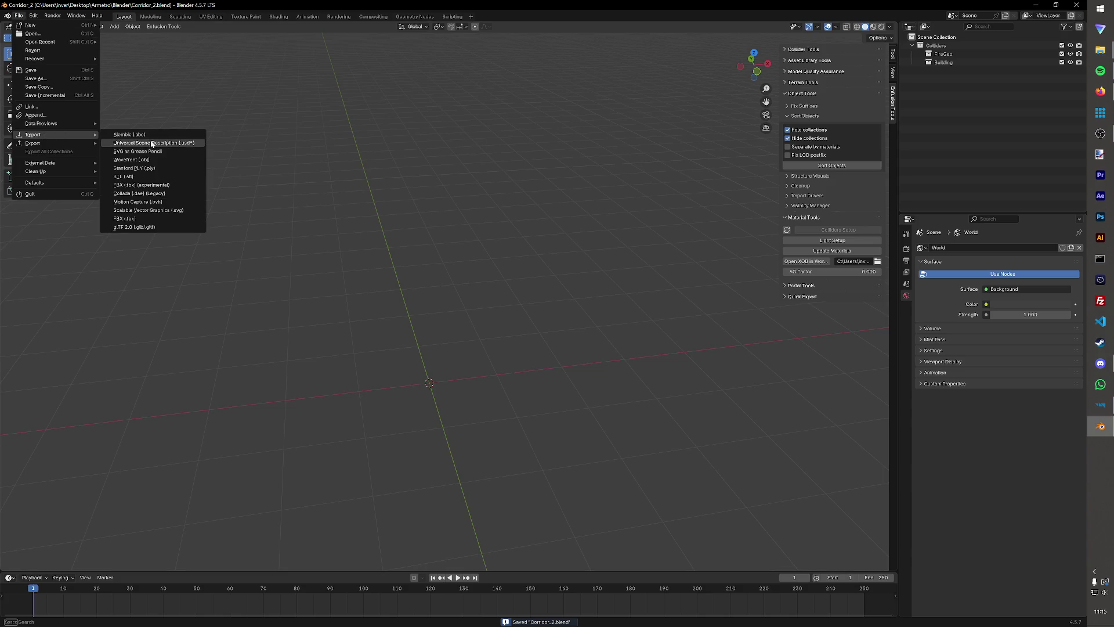
{"action": "left_click", "coordinate": [144, 186]}
{"action": "left_click", "coordinate": [457, 312]}
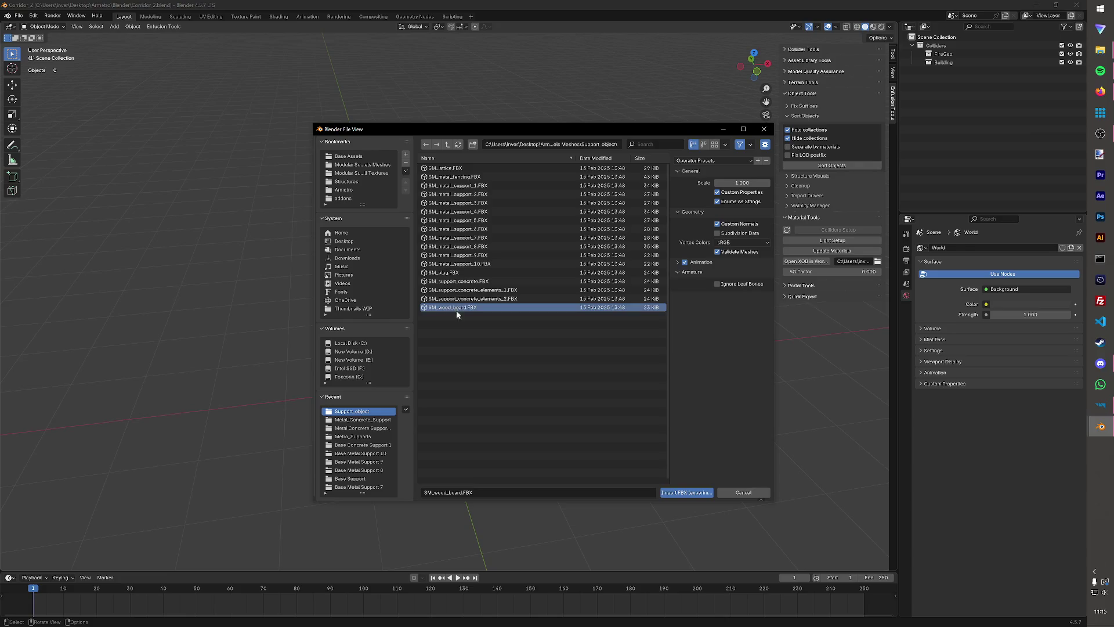
{"action": "left_click", "coordinate": [698, 490]}
{"action": "left_click_drag", "start_coordinate": [612, 386], "coordinate": [550, 325]}
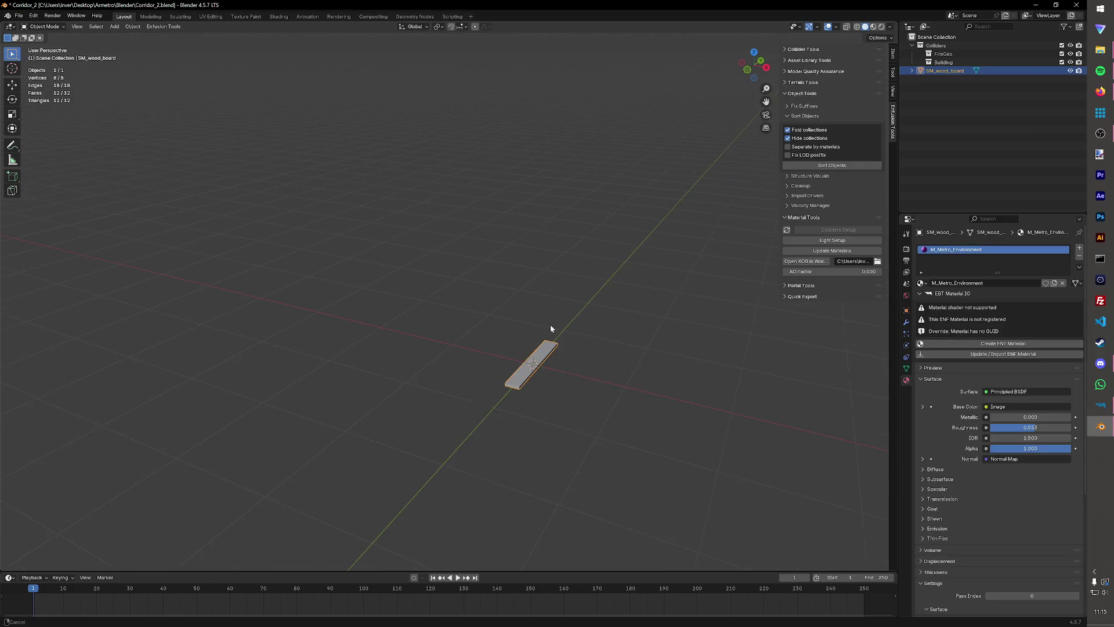
{"action": "key", "text": "ctrl+s"}
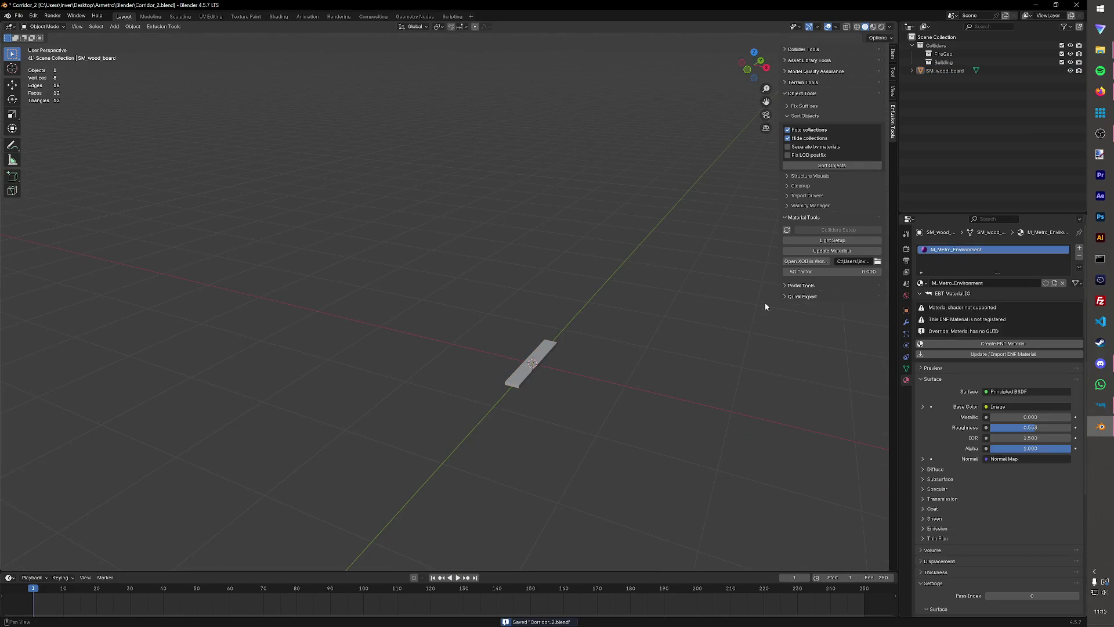
Duplicate SM_wood_board in place and name the copy UTM_Fire.
{"action": "left_click", "coordinate": [515, 381]}
{"action": "key", "text": "shift+d"}
{"action": "right_click", "coordinate": [535, 379]}
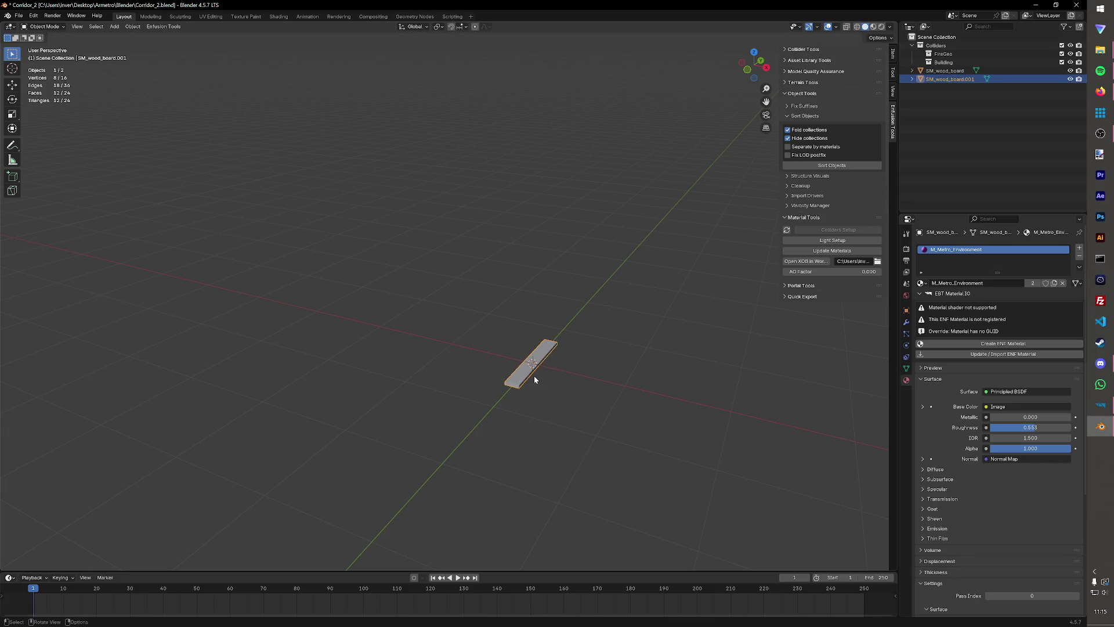
{"action": "key", "text": "F2"}
{"action": "type", "text": "UTM_F"}
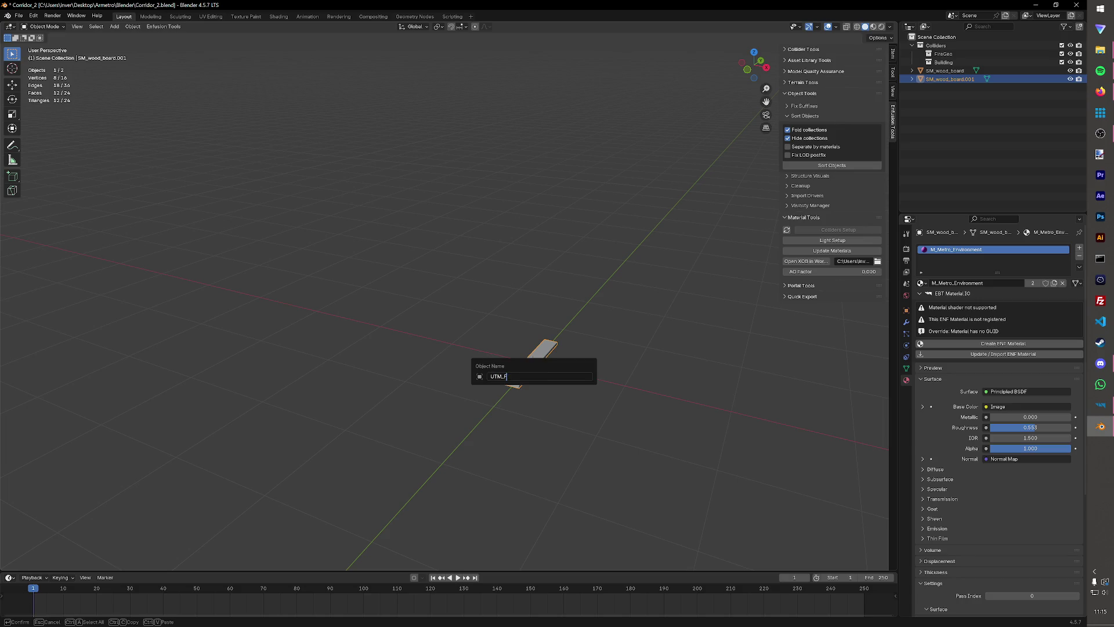
{"action": "key", "text": "Return"}
Duplicate UTM_Fire in place as UTM_Col and save the file.
{"action": "key", "text": "shift+d"}
{"action": "right_click", "coordinate": [534, 375]}
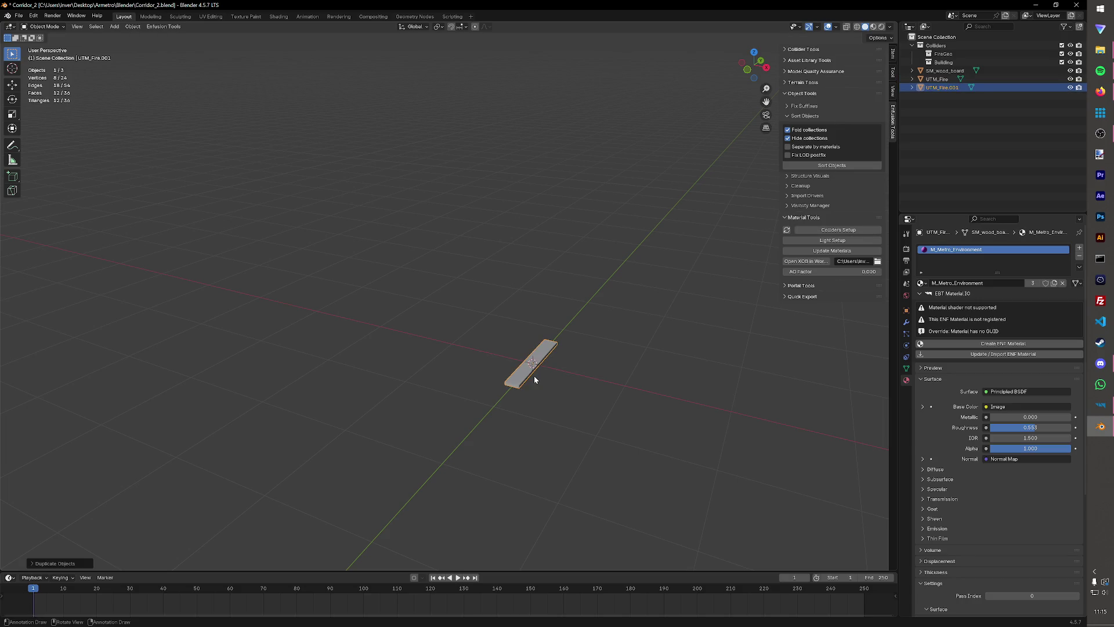
{"action": "key", "text": "F2"}
{"action": "type", "text": "UTM"}
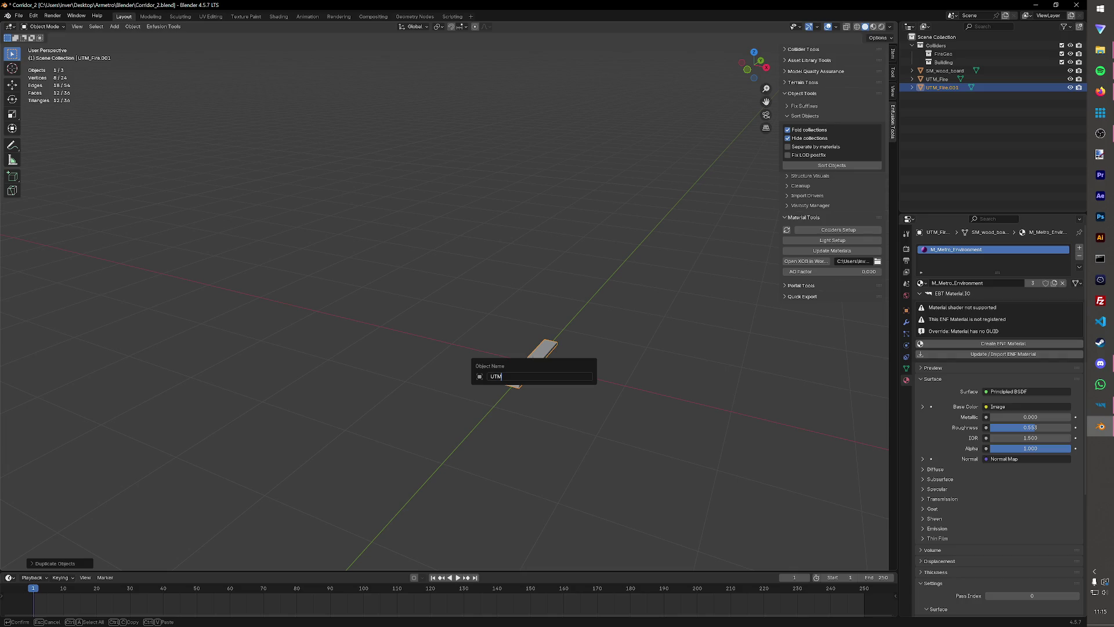
{"action": "type", "text": "l"}
{"action": "key", "text": "Return"}
{"action": "key", "text": "ctrl+s"}
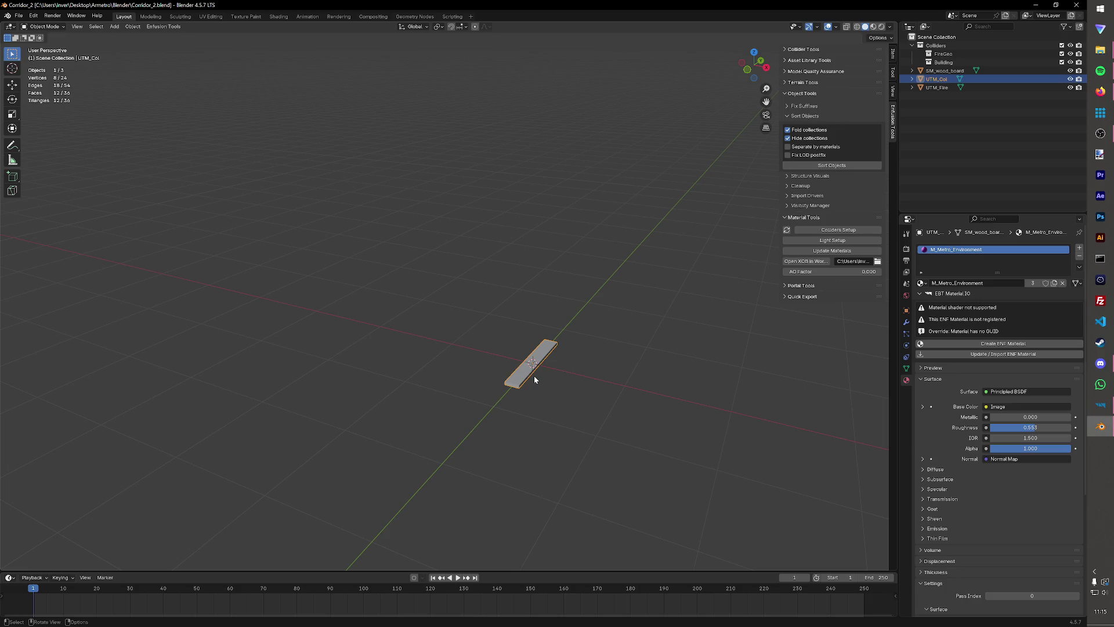
{"action": "key", "text": "ctrl+s"}
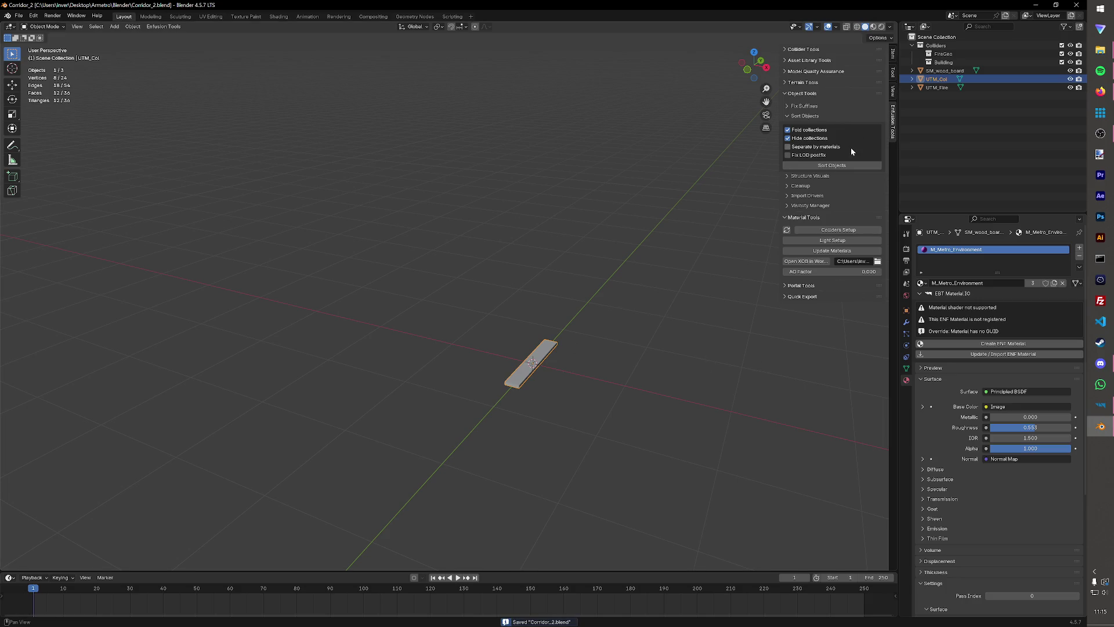
Give UTM_Col the Wood game material with the Building layer preset, then save.
{"action": "left_click", "coordinate": [839, 229]}
{"action": "left_click", "coordinate": [860, 235]}
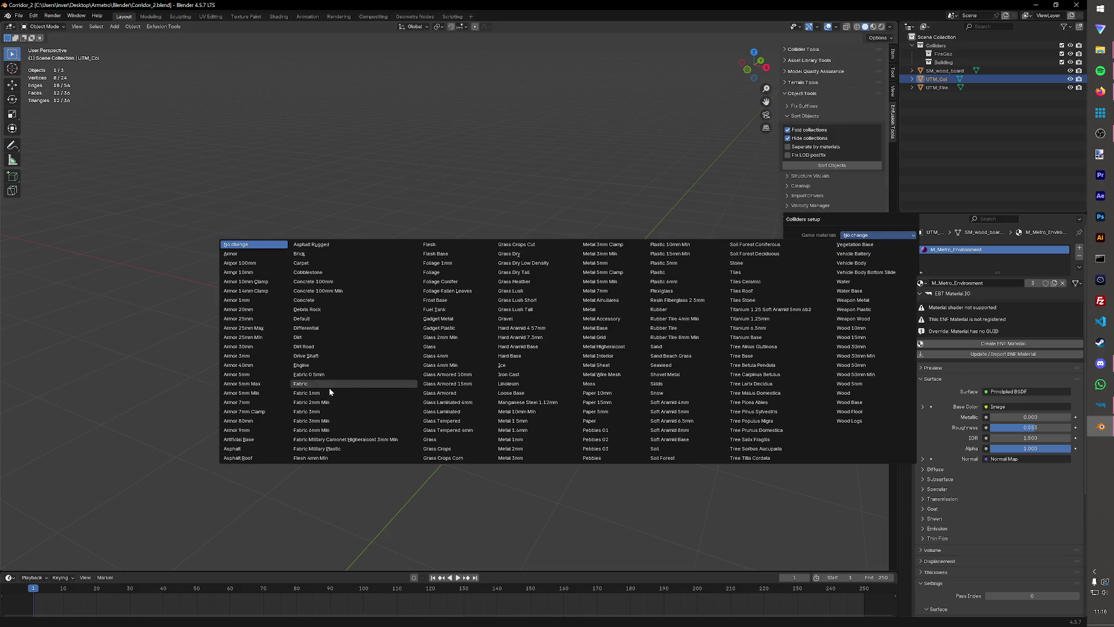
{"action": "left_click", "coordinate": [845, 393]}
{"action": "left_click", "coordinate": [878, 235]}
{"action": "key", "text": "Escape"}
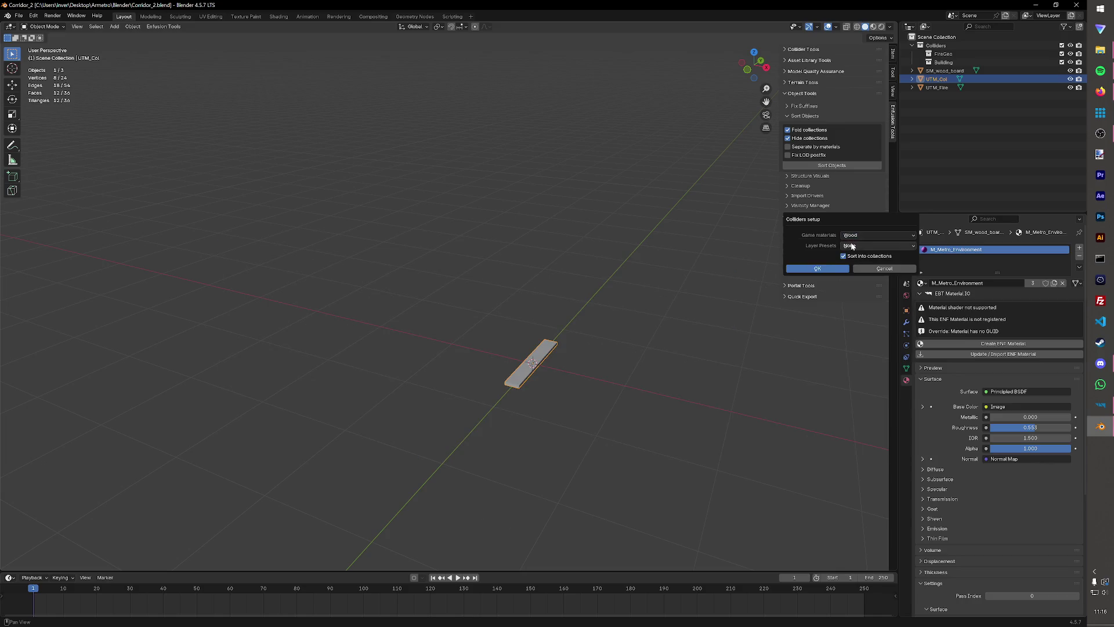
{"action": "left_click", "coordinate": [877, 246]}
{"action": "left_click", "coordinate": [613, 264]}
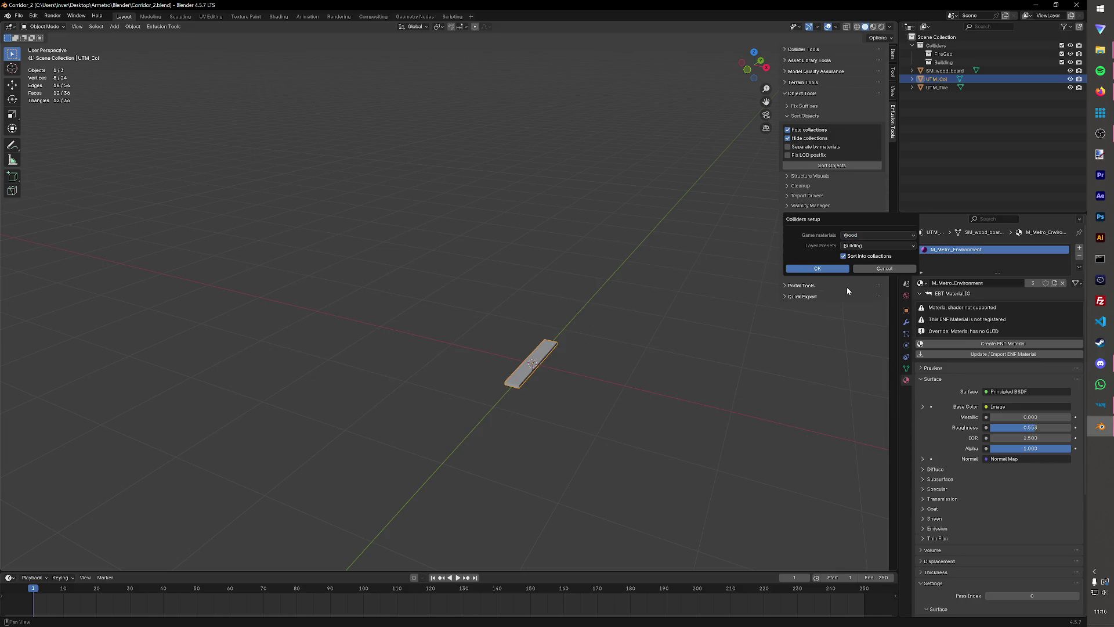
{"action": "left_click", "coordinate": [817, 268]}
{"action": "key", "text": "ctrl+s"}
Give UTM_Fire the Wood game material with the FireGeo layer preset, then save.
{"action": "left_click", "coordinate": [937, 79]}
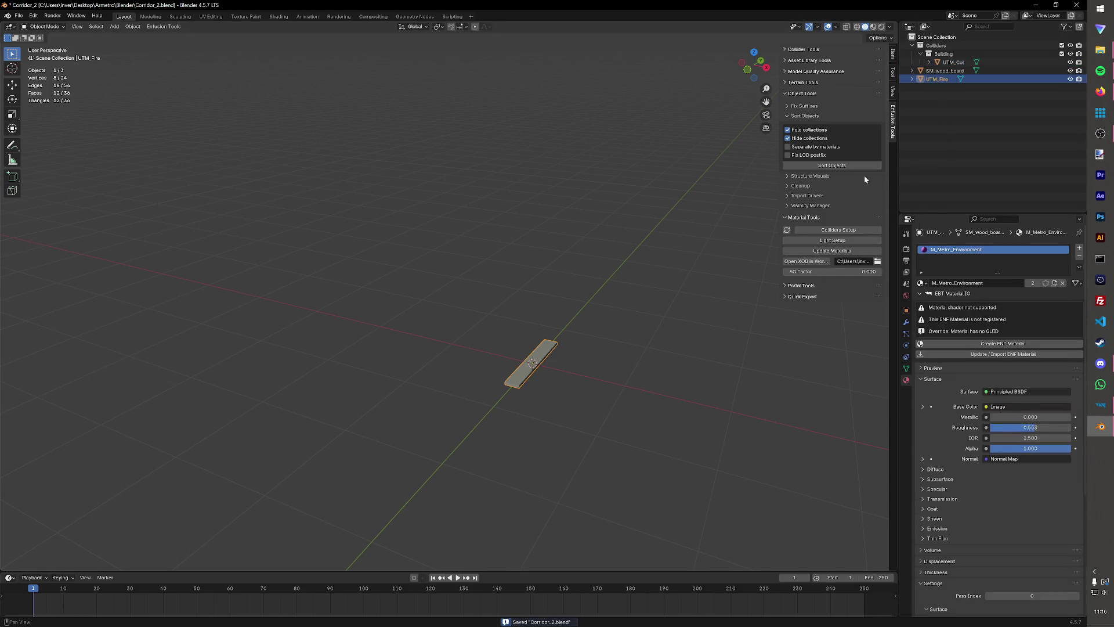
{"action": "left_click", "coordinate": [836, 234]}
{"action": "left_click", "coordinate": [844, 246]}
{"action": "left_click", "coordinate": [720, 282]}
{"action": "left_click", "coordinate": [841, 238]}
{"action": "left_click", "coordinate": [853, 394]}
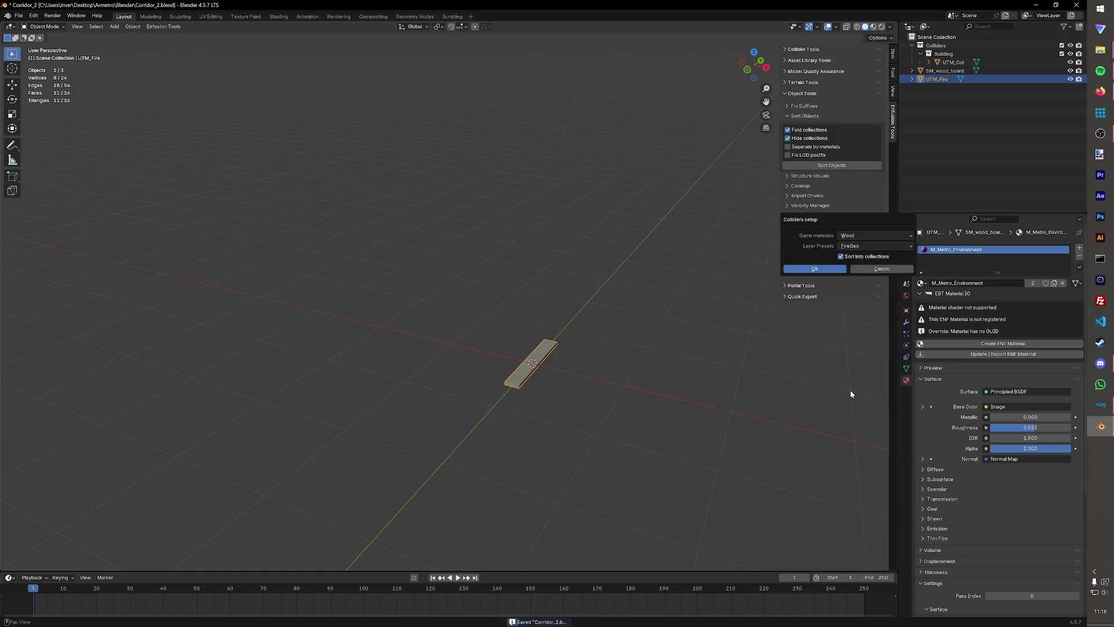
{"action": "left_click", "coordinate": [836, 268]}
{"action": "key", "text": "ctrl+s"}
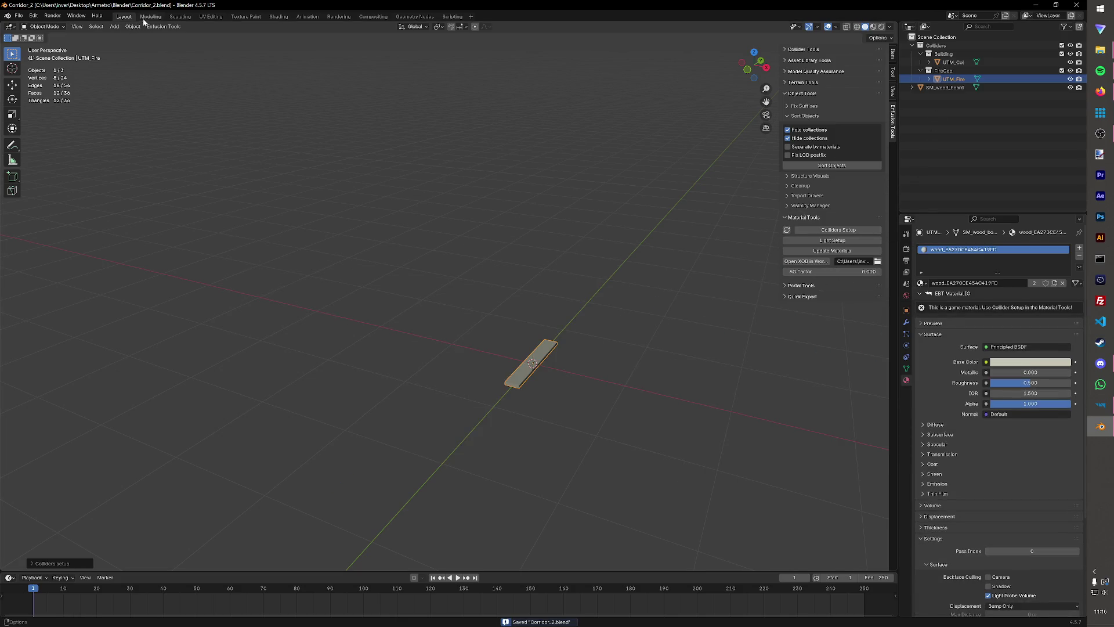
{"action": "left_click", "coordinate": [18, 15]}
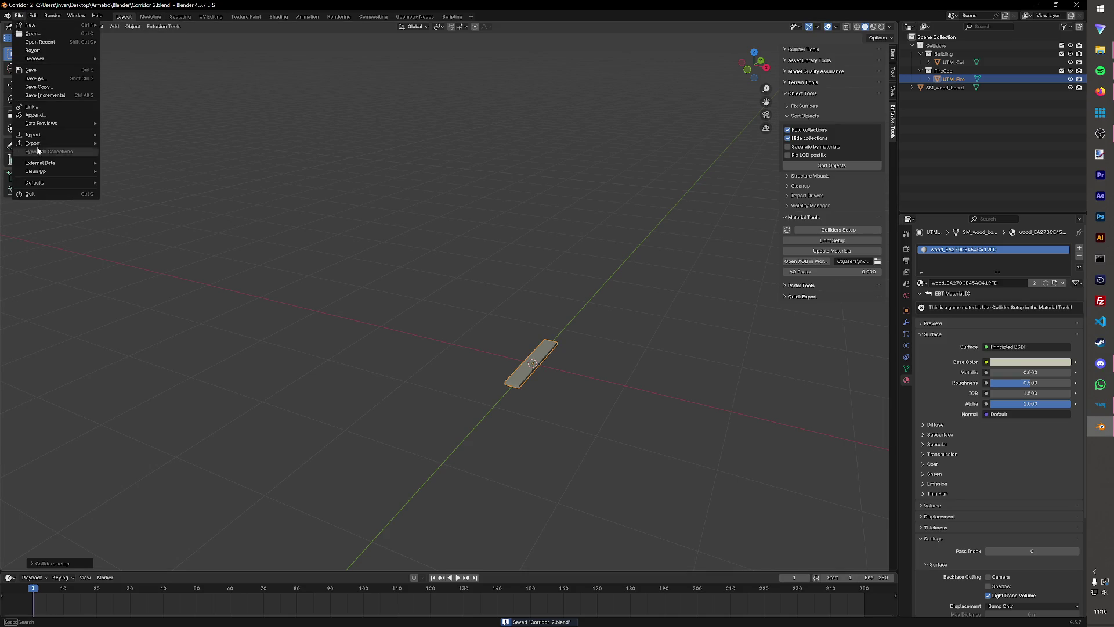
Save the Blender scene as Wood_Plank.blend in the Base Assets\Base Props folder.
{"action": "left_click", "coordinate": [48, 79]}
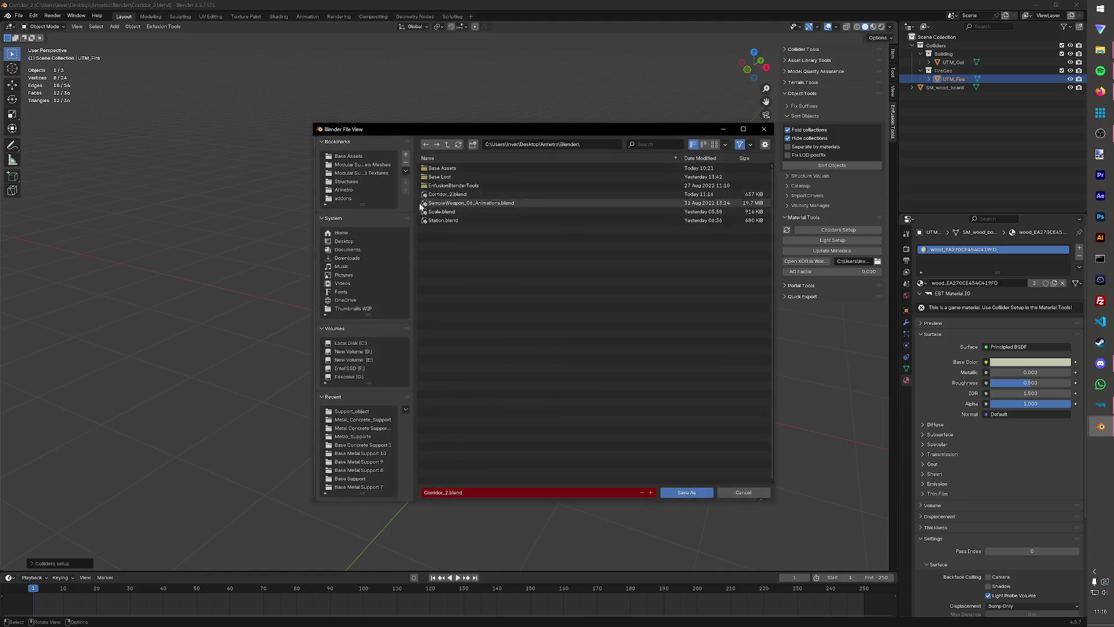
{"action": "double_click", "coordinate": [436, 170]}
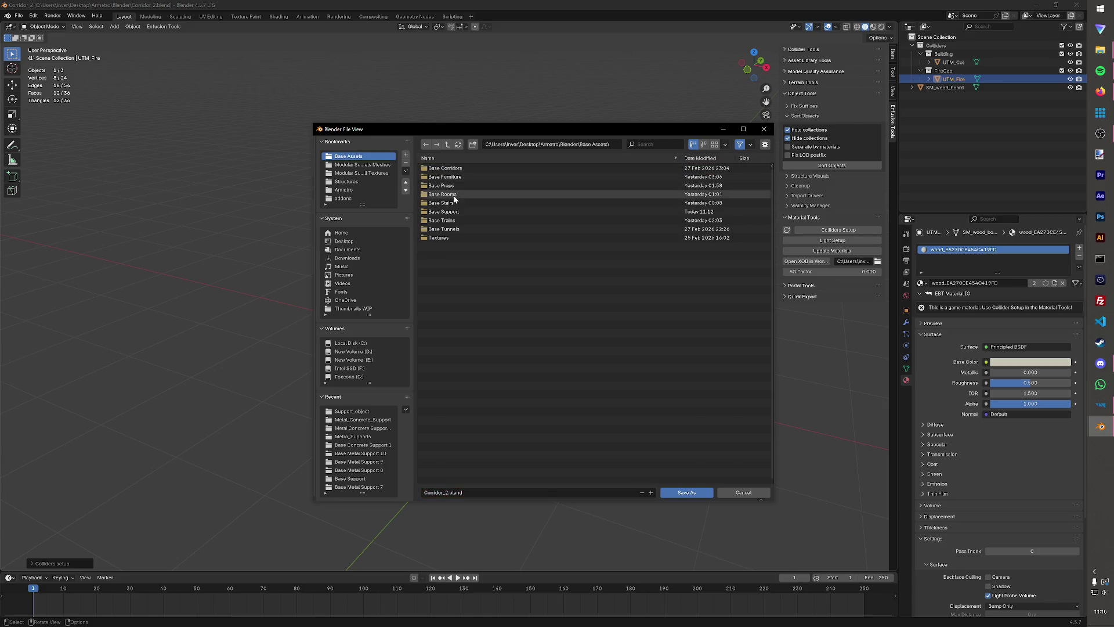
{"action": "double_click", "coordinate": [455, 211]}
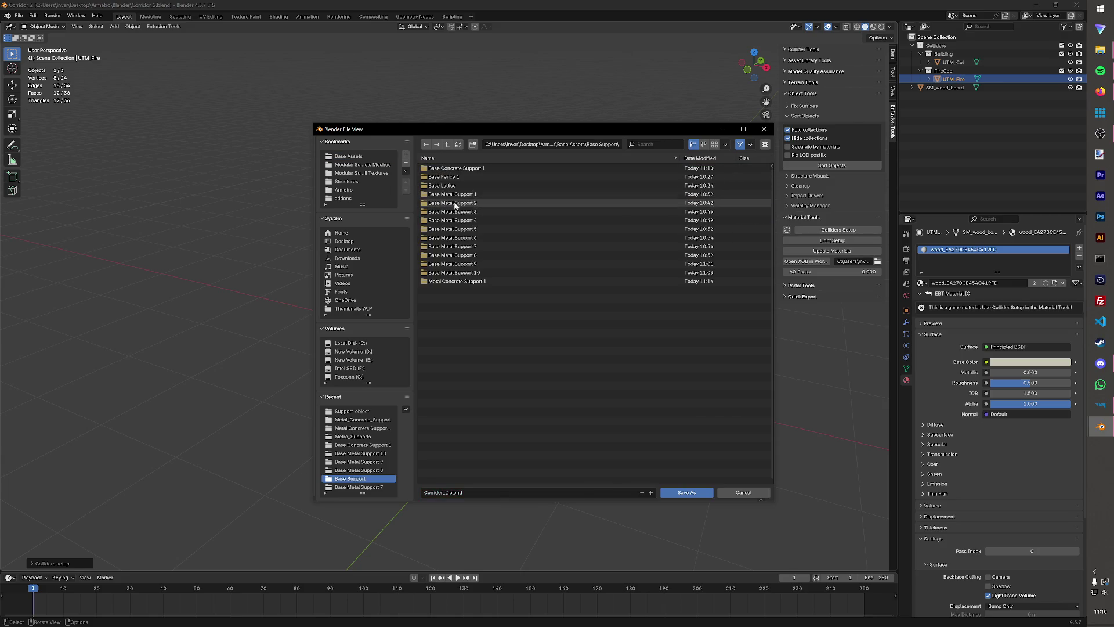
{"action": "left_click", "coordinate": [447, 145]}
{"action": "left_click", "coordinate": [450, 187]}
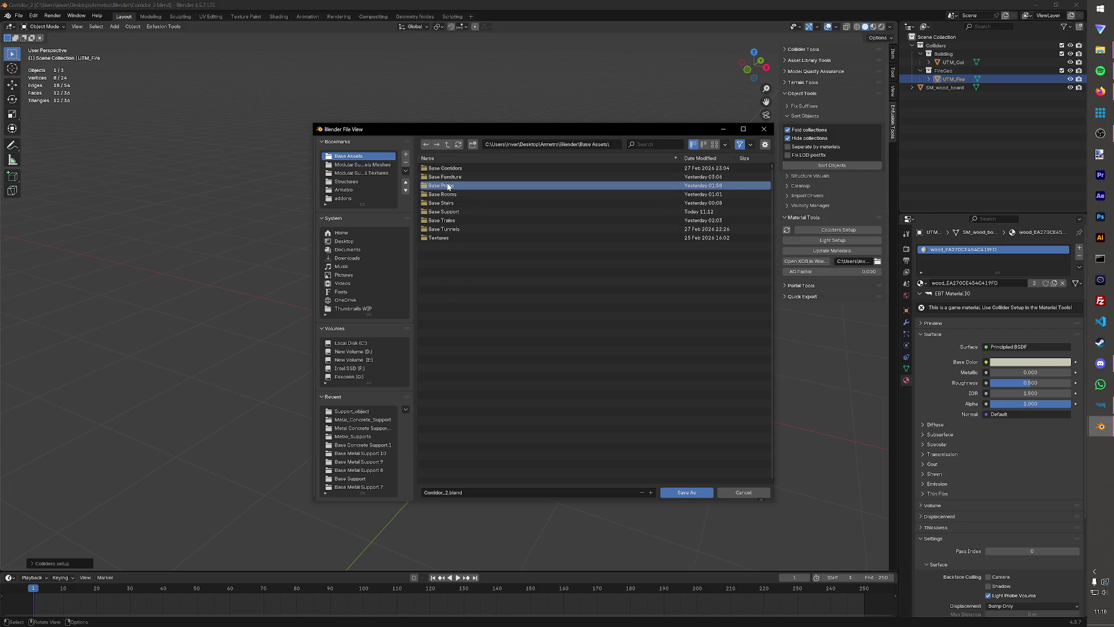
{"action": "double_click", "coordinate": [449, 186]}
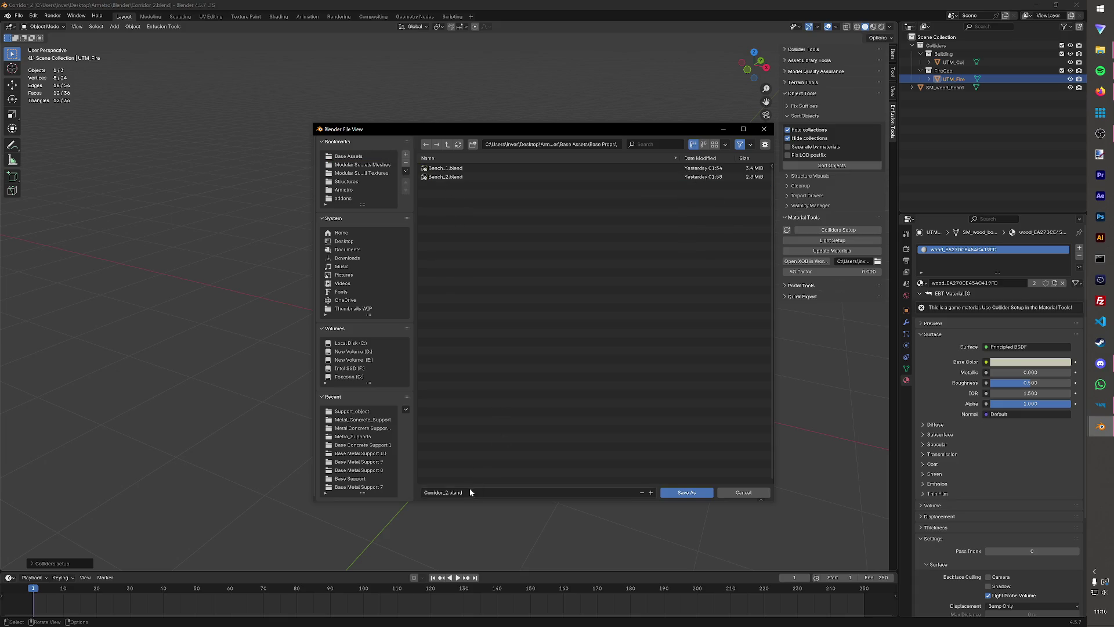
{"action": "key", "text": "BackSpace"}
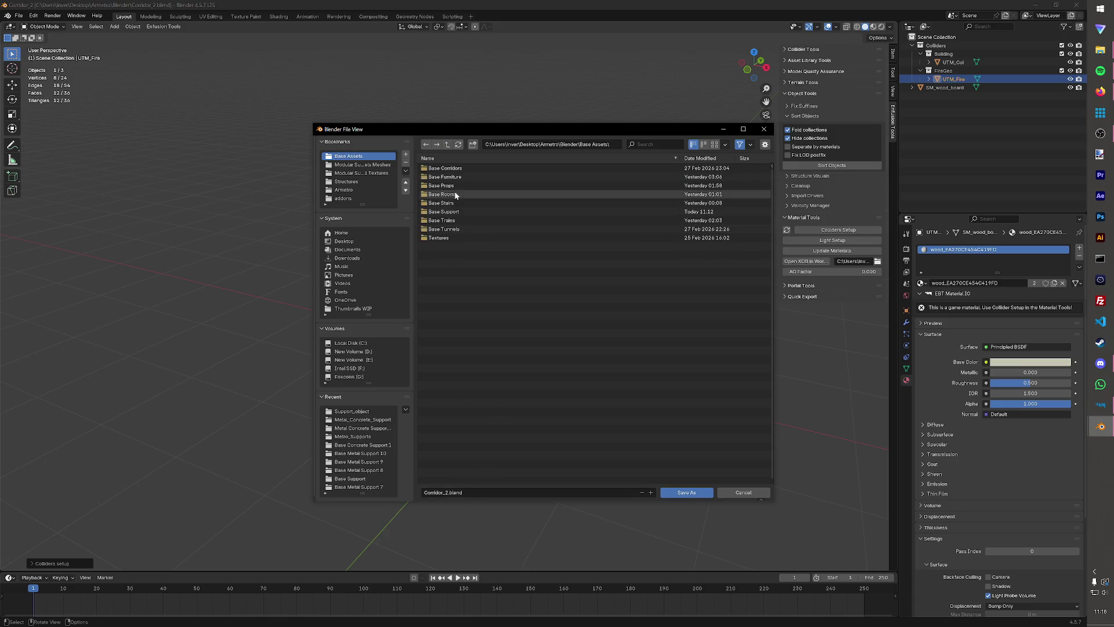
{"action": "double_click", "coordinate": [454, 187]}
{"action": "left_click", "coordinate": [463, 492]}
{"action": "type", "text": "Woo"}
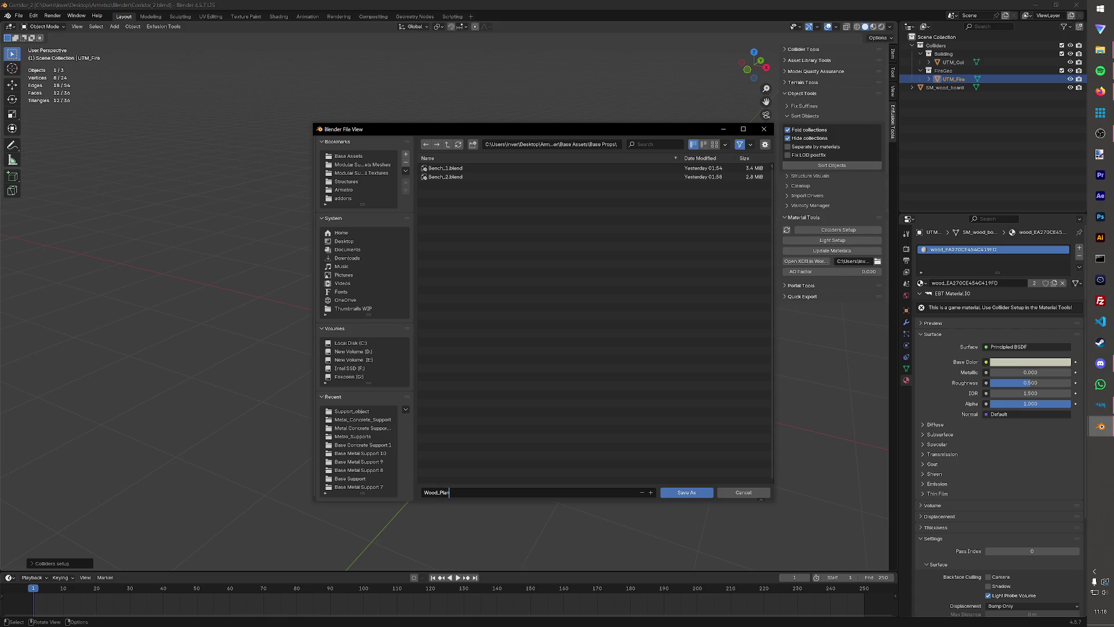
{"action": "key", "text": "Return"}
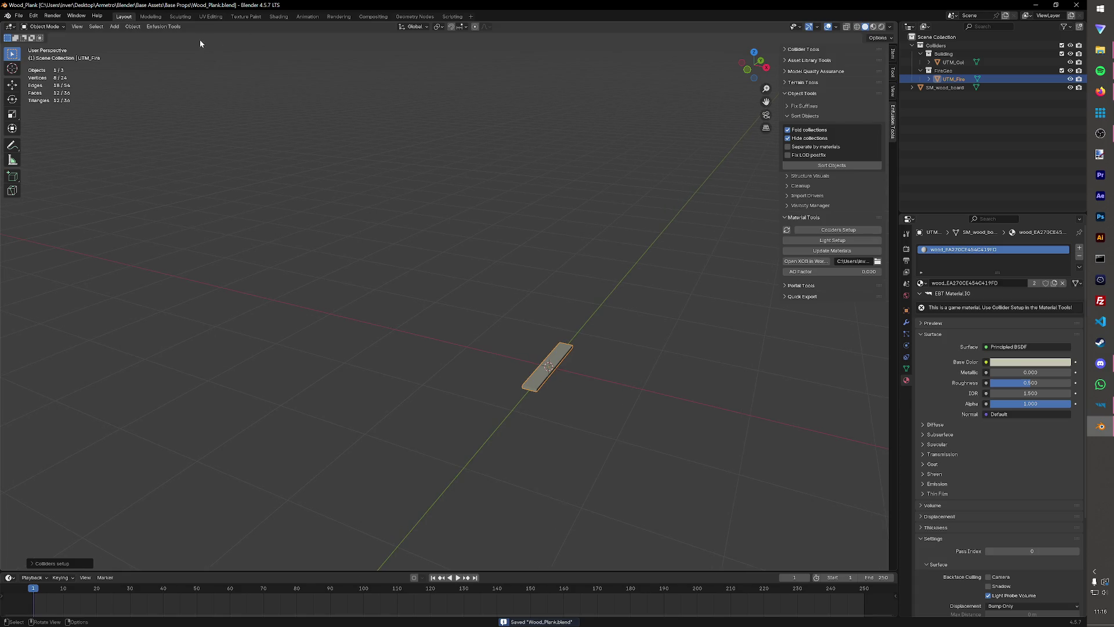
{"action": "left_click", "coordinate": [163, 27]}
Export the plank as Wood_Plank.fbx into the Structures/Metro_Props folder using the Enfusion FBX exporter.
{"action": "mouse_move", "coordinate": [165, 46]}
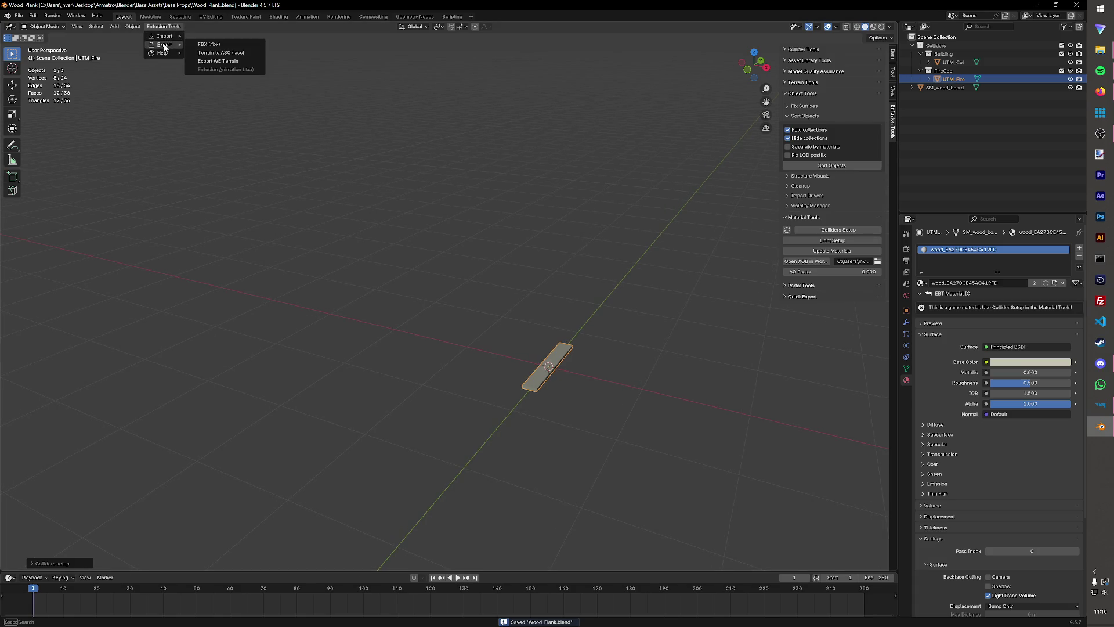
{"action": "left_click", "coordinate": [208, 45]}
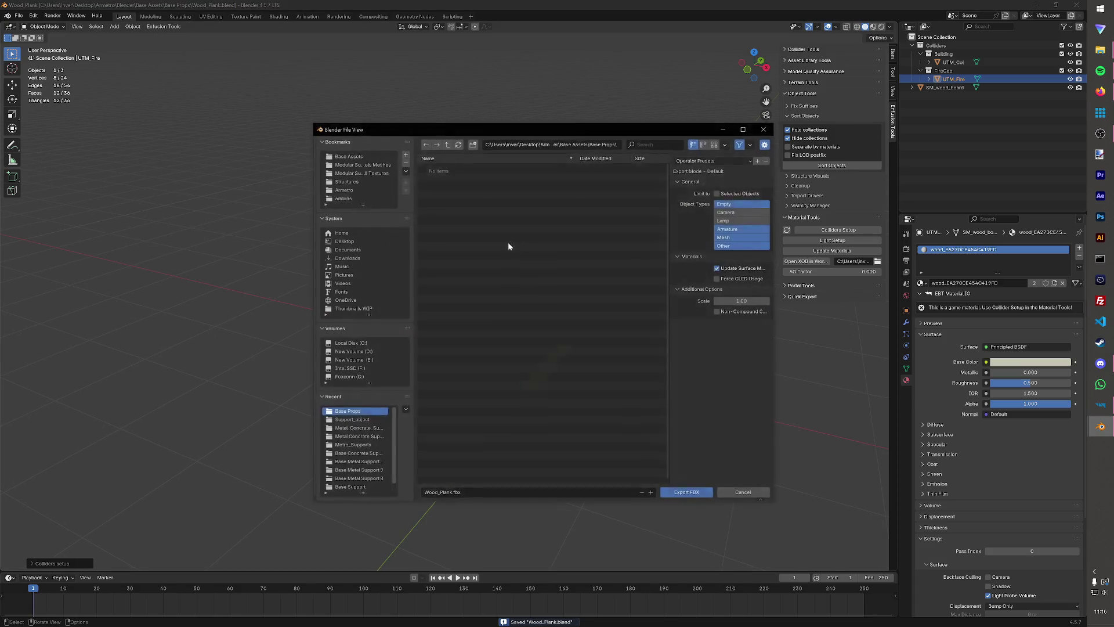
{"action": "left_click", "coordinate": [349, 181]}
{"action": "left_click", "coordinate": [455, 186]}
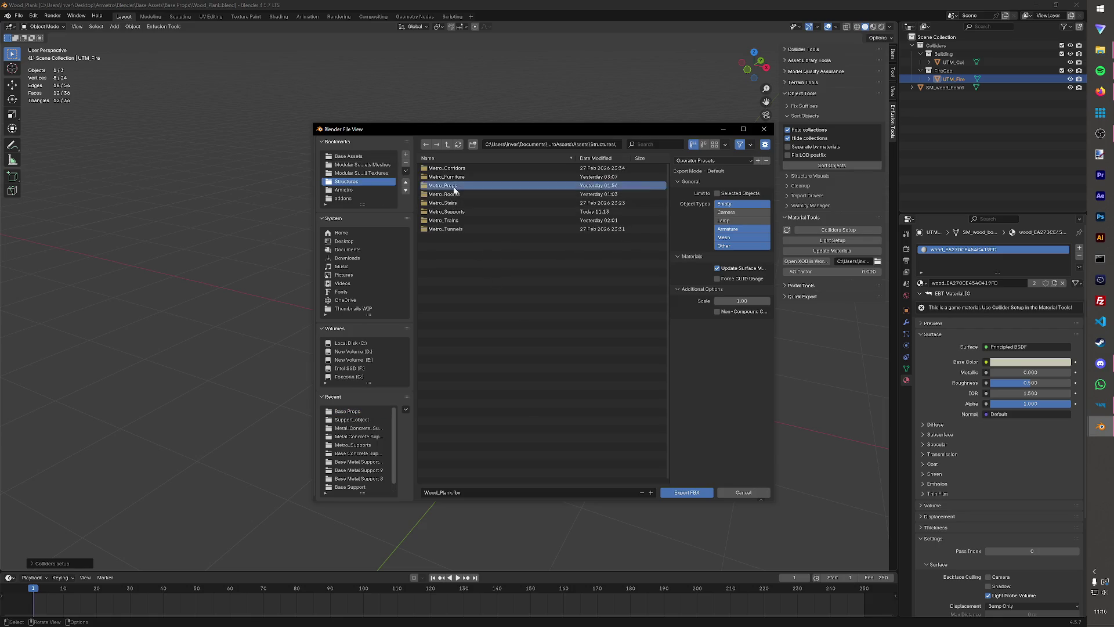
{"action": "double_click", "coordinate": [455, 186]}
{"action": "left_click", "coordinate": [687, 493]}
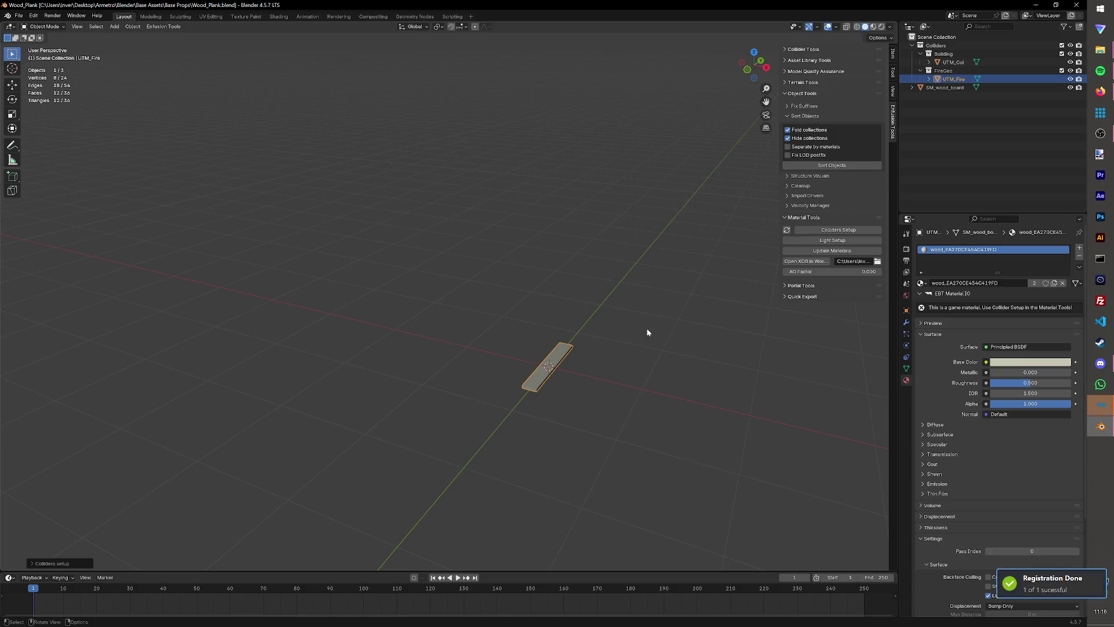
{"action": "left_click", "coordinate": [1100, 405]}
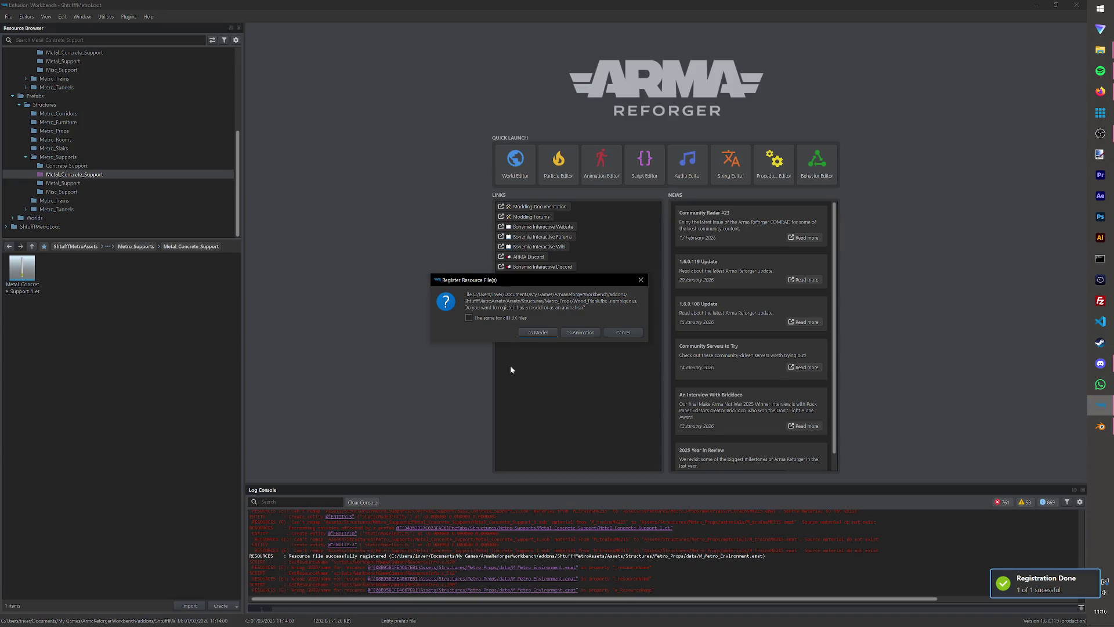
Register Wood_Plank.fbx as a model and open the Metro_Props prefabs folder.
{"action": "left_click", "coordinate": [536, 332]}
{"action": "left_click", "coordinate": [25, 157]}
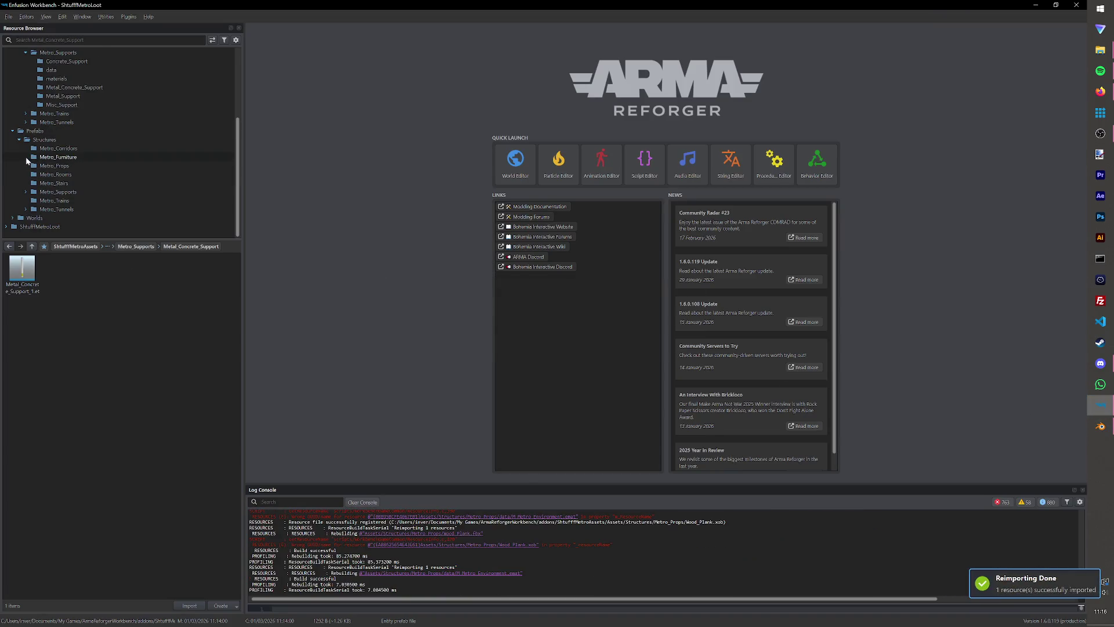
{"action": "left_click", "coordinate": [52, 166]}
Duplicate the Bench_2 prefab and name the copy Wood_Plank.
{"action": "right_click", "coordinate": [58, 276]}
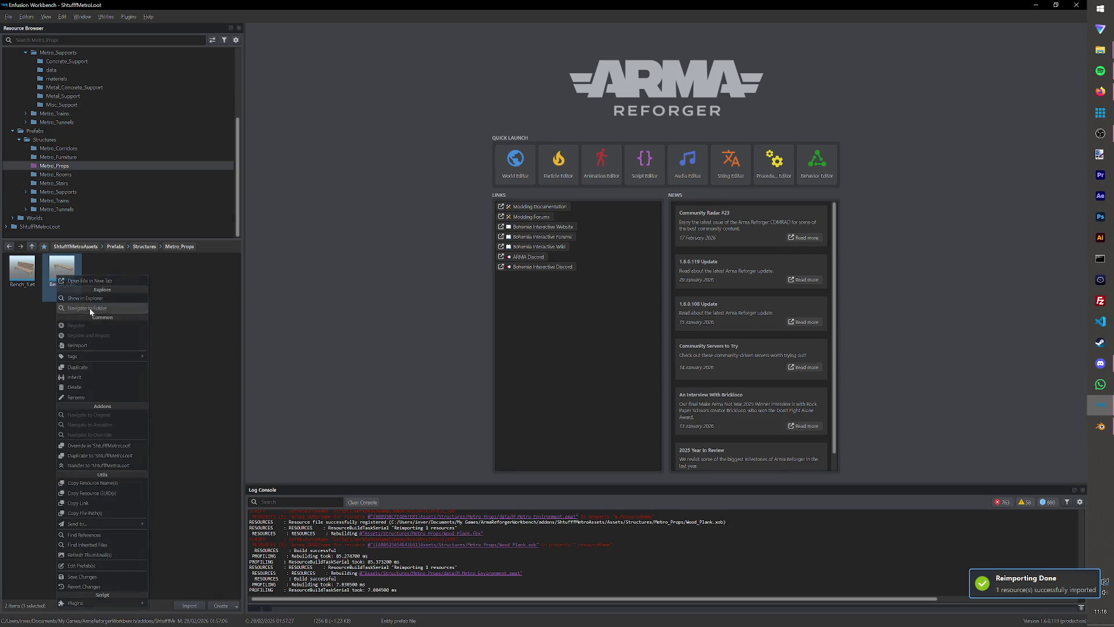
{"action": "left_click", "coordinate": [81, 367]}
{"action": "type", "text": "Wood_"}
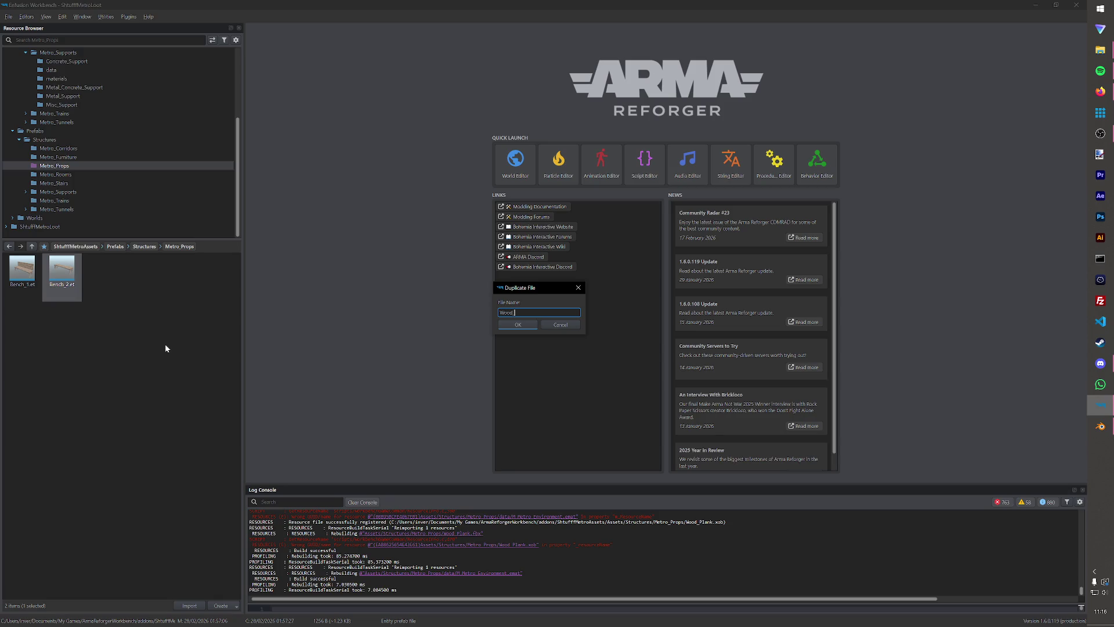
{"action": "type", "text": "Plank"}
{"action": "key", "text": "Return"}
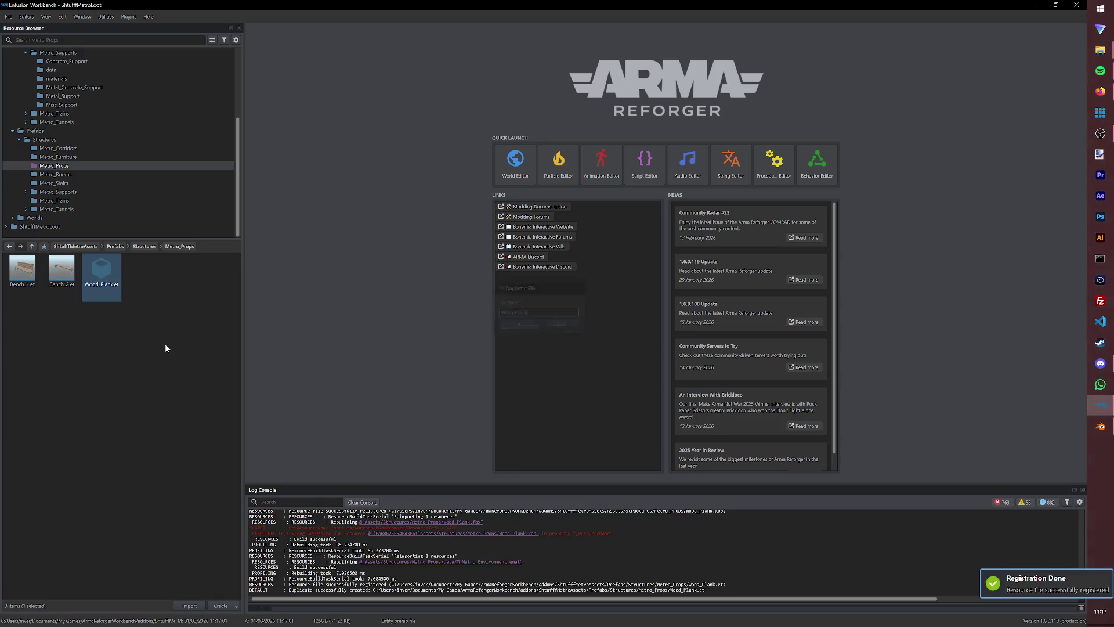
Open the Metro_Props data folder holding the materials, then return to Blender.
{"action": "scroll", "coordinate": [83, 151], "scroll_direction": "up", "scroll_amount": 3}
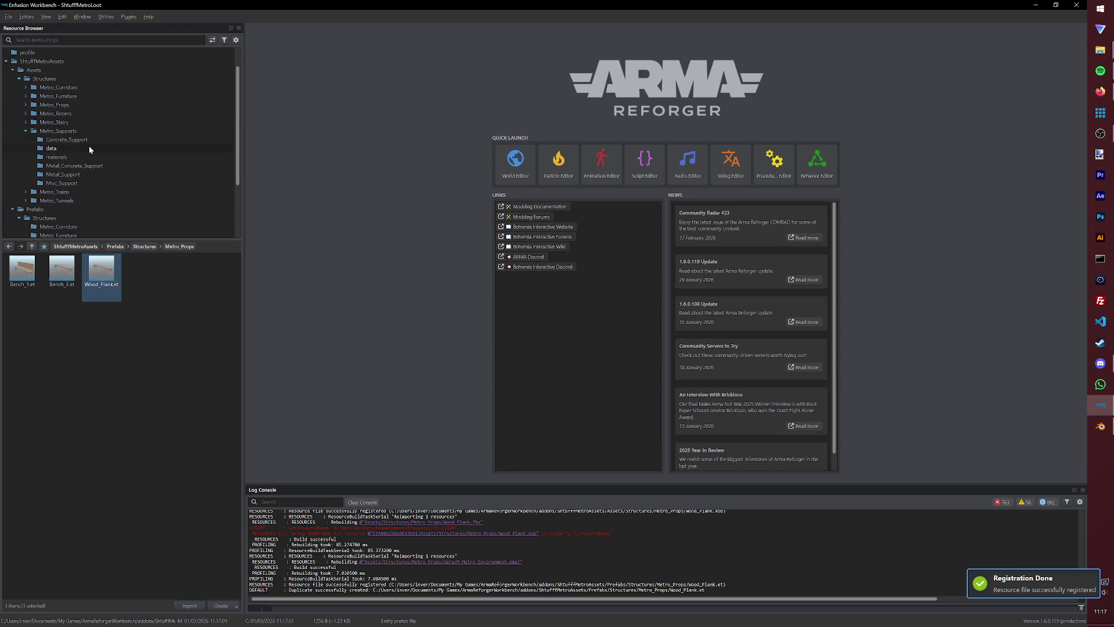
{"action": "left_click", "coordinate": [28, 104]}
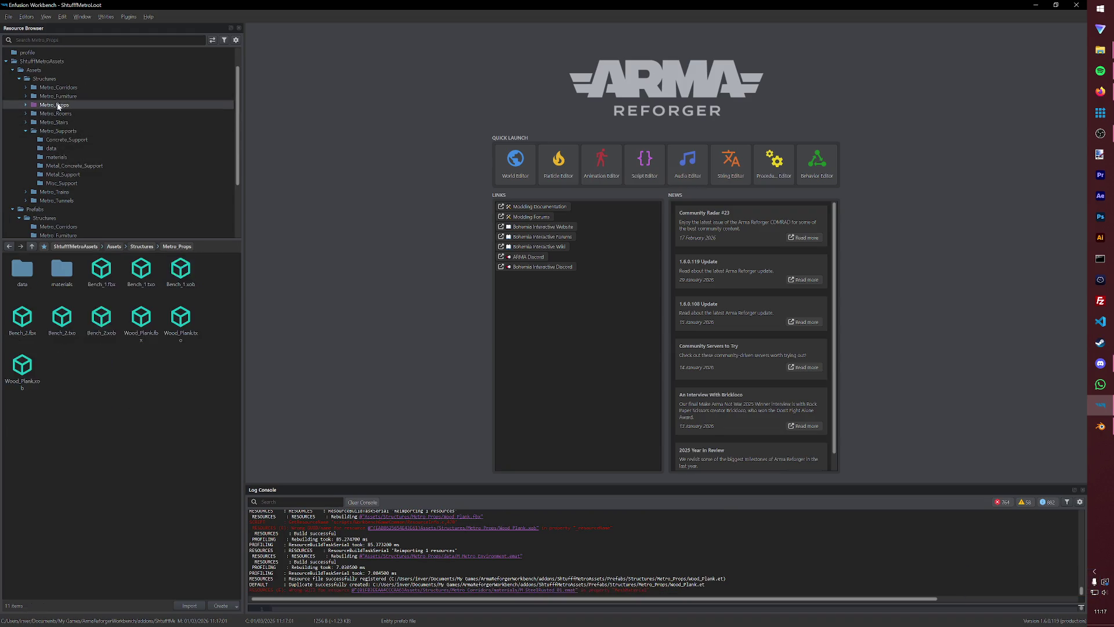
{"action": "left_click", "coordinate": [26, 105]}
{"action": "left_click", "coordinate": [29, 113]}
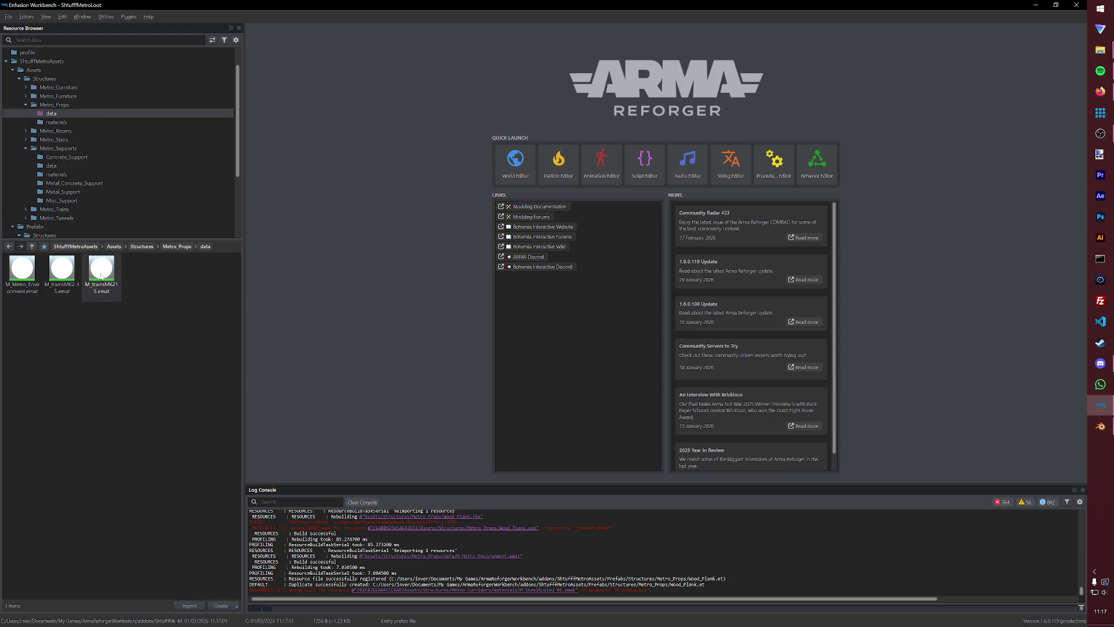
{"action": "left_click", "coordinate": [1101, 427]}
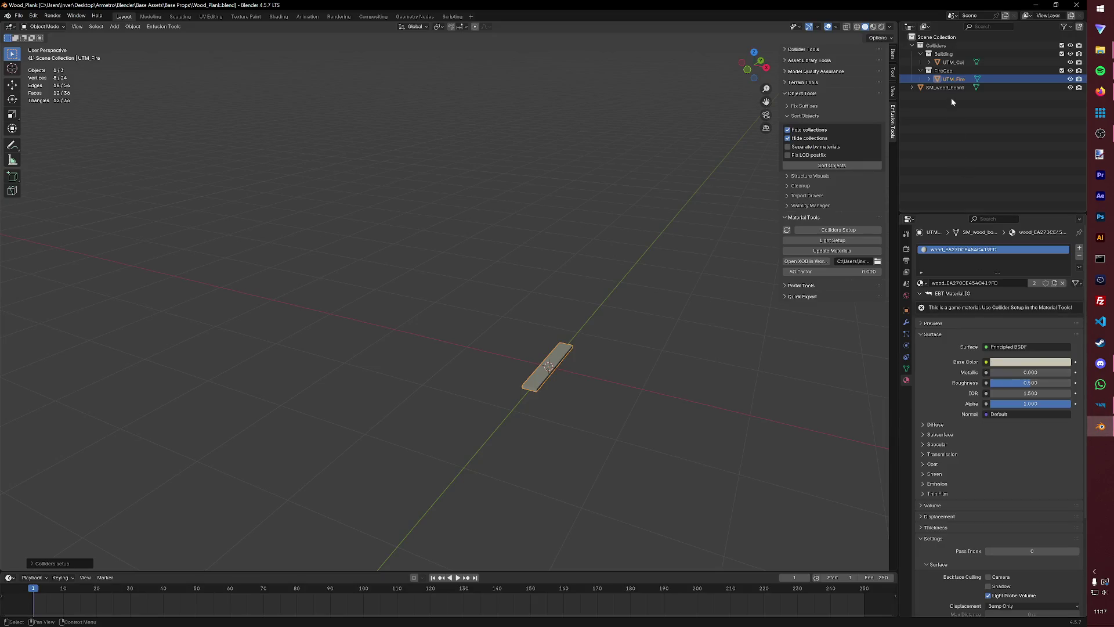
Expand SM_wood_board in the outliner to check its M_Metro_Environment material.
{"action": "left_click", "coordinate": [945, 87]}
{"action": "left_click", "coordinate": [912, 87]}
{"action": "left_click", "coordinate": [921, 96]}
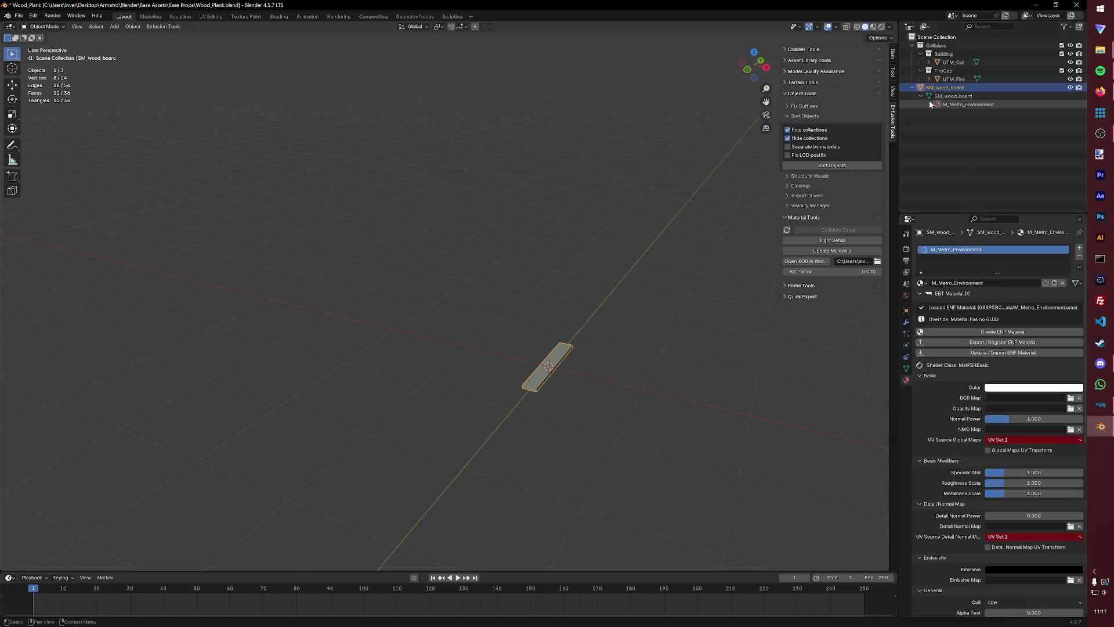
{"action": "left_click", "coordinate": [962, 119]}
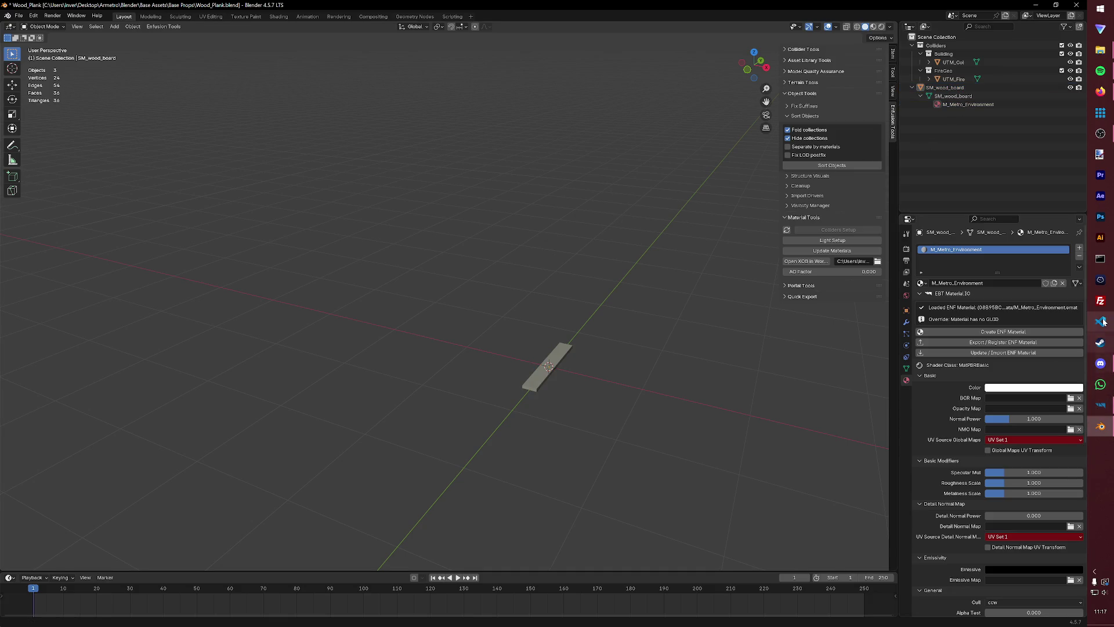
{"action": "left_click", "coordinate": [1102, 404]}
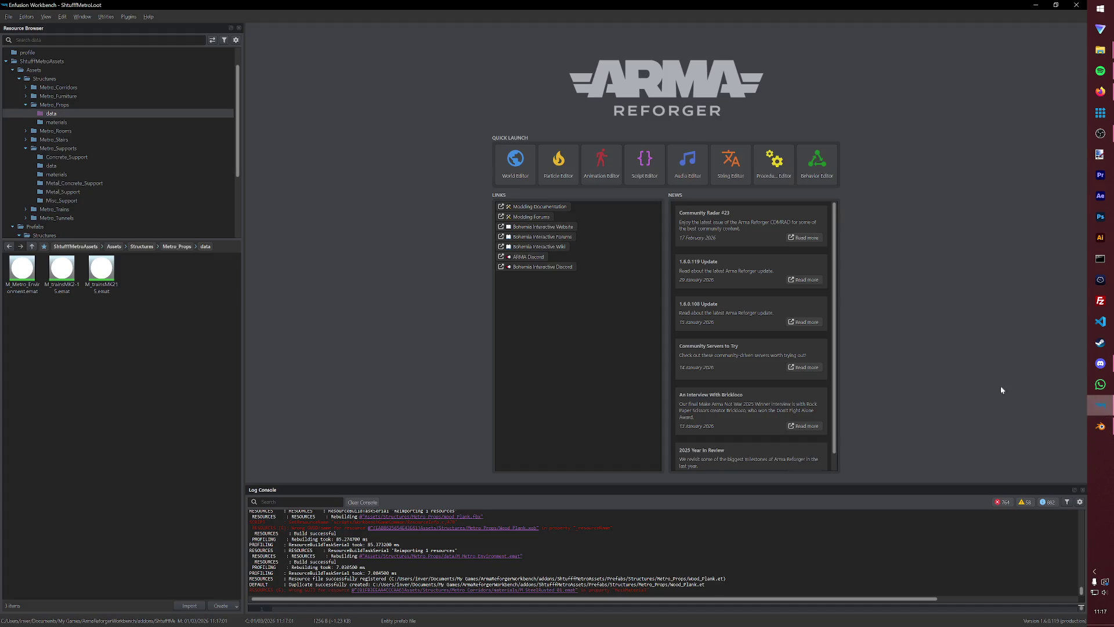
Move the three .emat files from the data folder into the materials folder.
{"action": "left_click", "coordinate": [102, 273]}
{"action": "left_click", "coordinate": [36, 277], "text": "shift"}
{"action": "left_click_drag", "start_coordinate": [37, 277], "coordinate": [71, 106]}
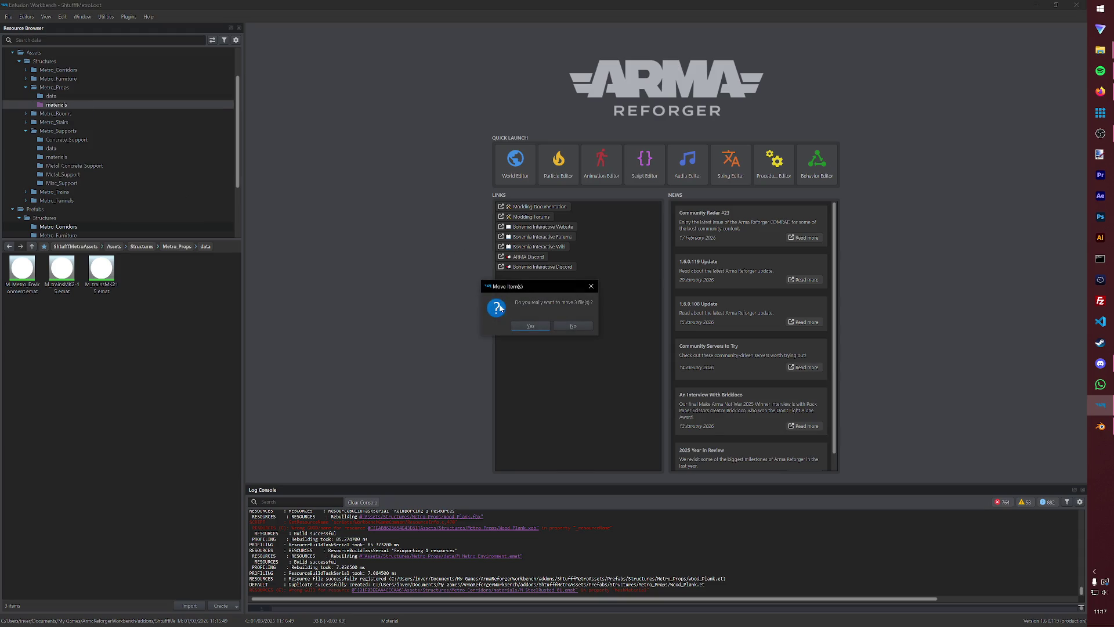
{"action": "left_click", "coordinate": [56, 104]}
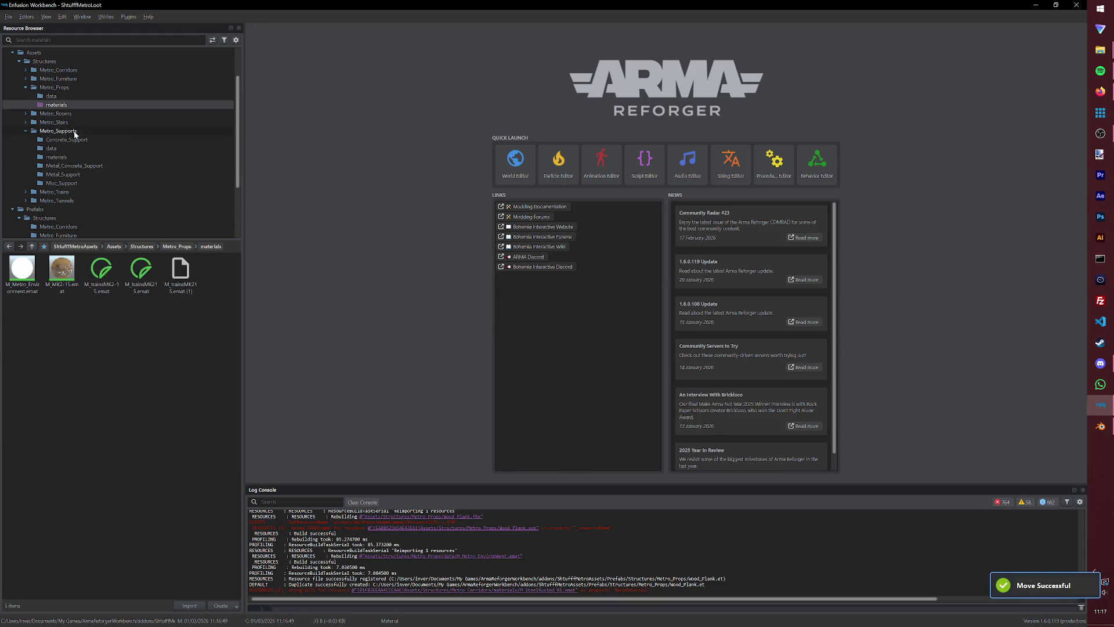
Open Wood_Plank.xob and Bench_2.xob from Metro_Props in the viewer.
{"action": "left_click", "coordinate": [54, 87]}
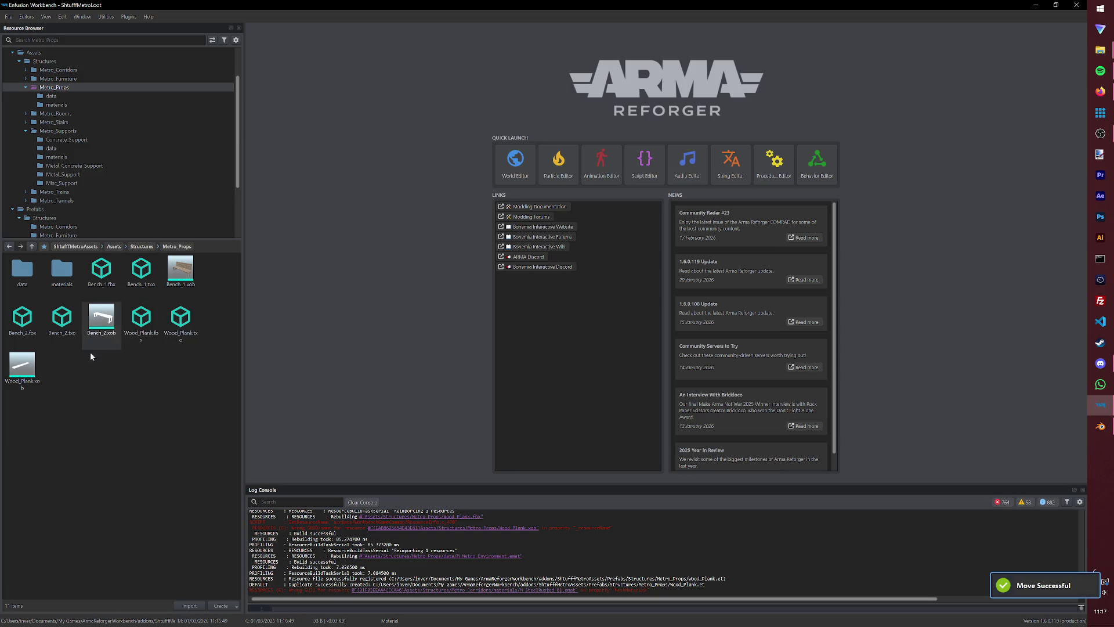
{"action": "left_click", "coordinate": [24, 369]}
{"action": "double_click", "coordinate": [23, 370]}
{"action": "double_click", "coordinate": [101, 318]}
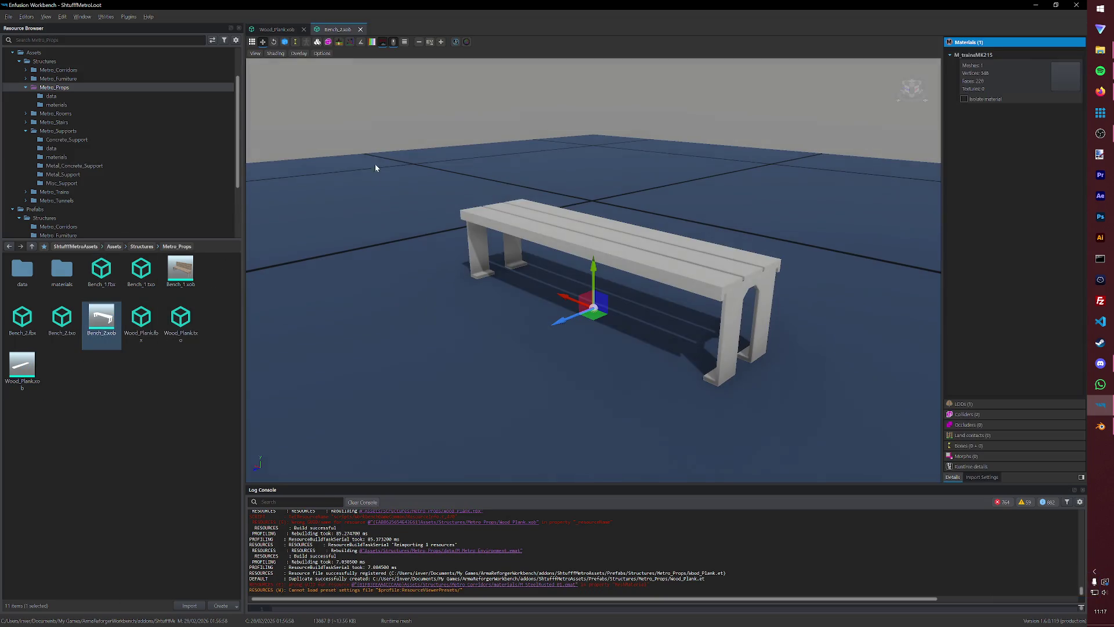
Compare the plank and Bench_2 models and open Bench_1 to check its material.
{"action": "left_click", "coordinate": [277, 29]}
{"action": "left_click", "coordinate": [335, 29]}
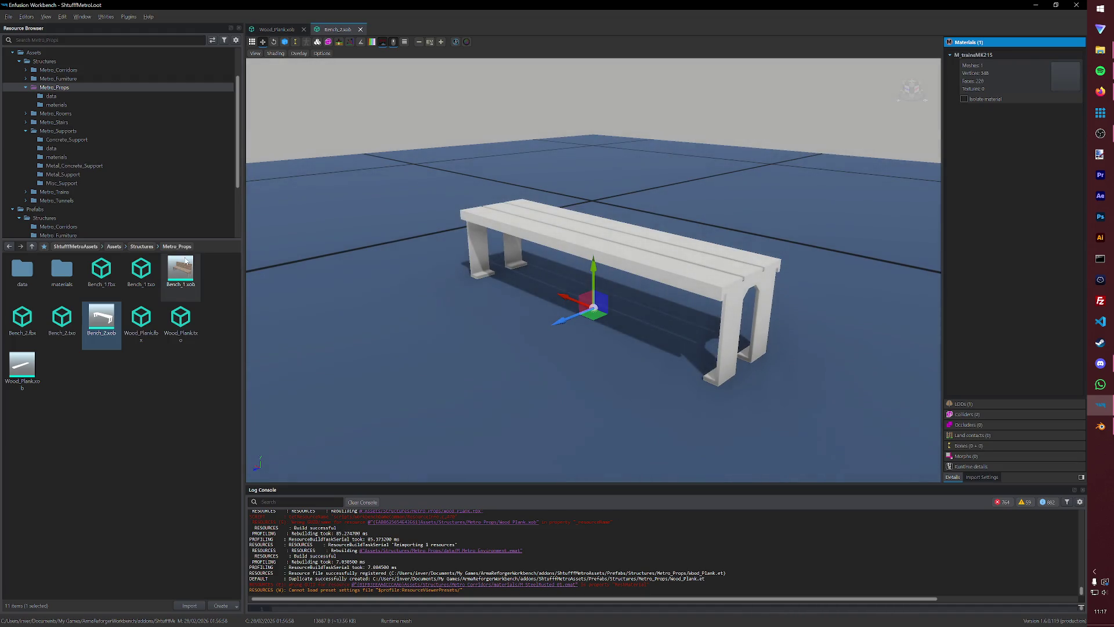
{"action": "left_click", "coordinate": [177, 280]}
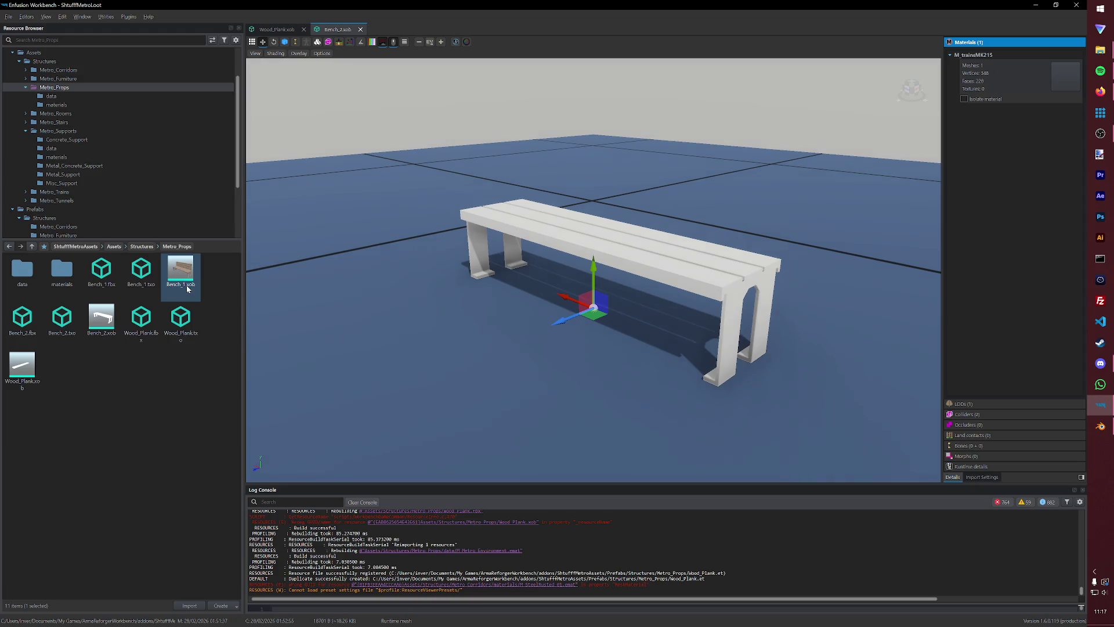
{"action": "double_click", "coordinate": [188, 280]}
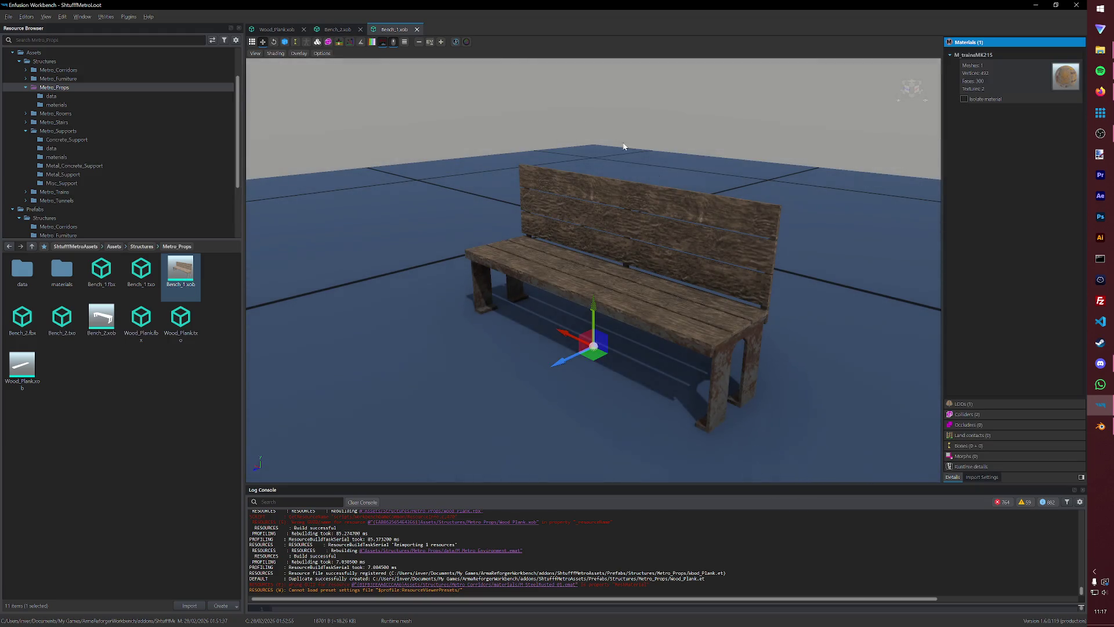
Delete the duplicate M_trainsMK2-15 and M_trainsMK215 material copies from the materials folder.
{"action": "double_click", "coordinate": [62, 270]}
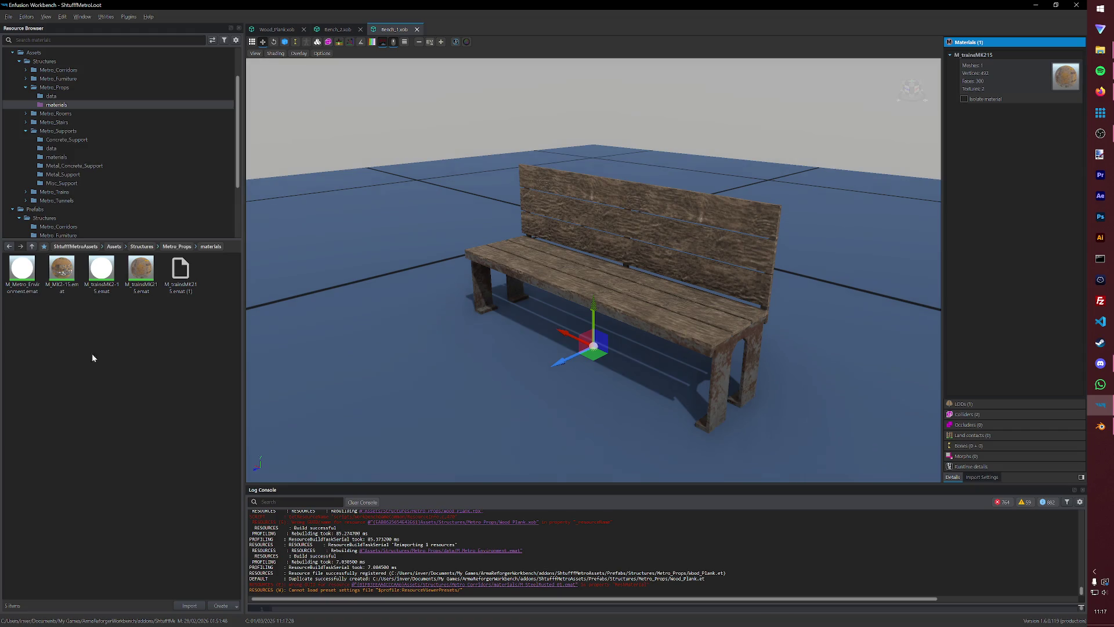
{"action": "left_click", "coordinate": [102, 299]}
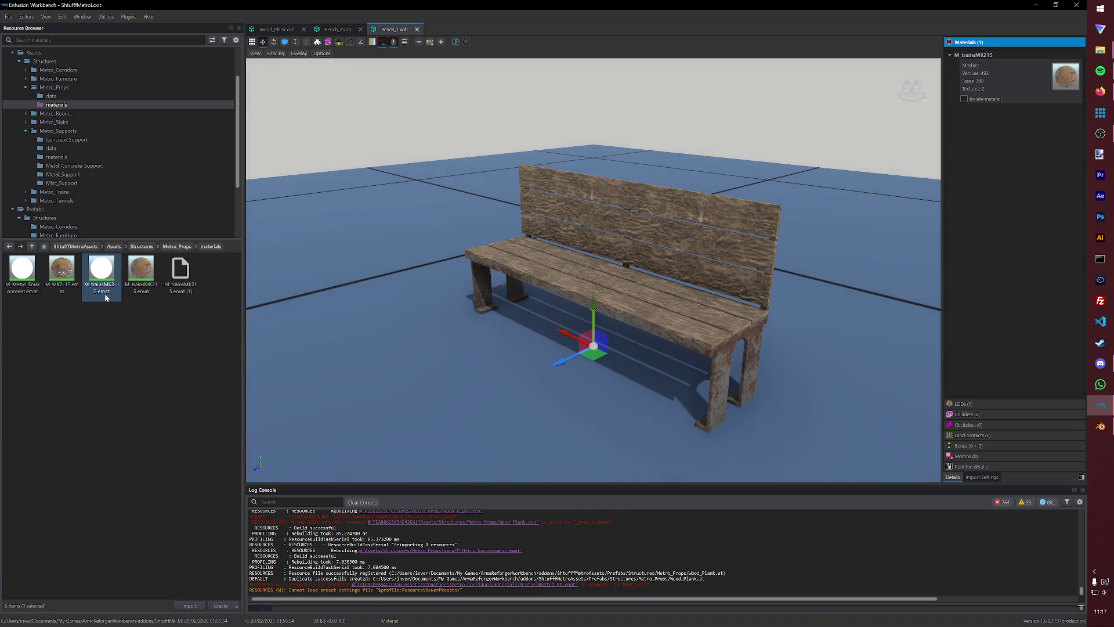
{"action": "left_click", "coordinate": [191, 295], "text": "ctrl"}
{"action": "key", "text": "Delete"}
{"action": "key", "text": "Return"}
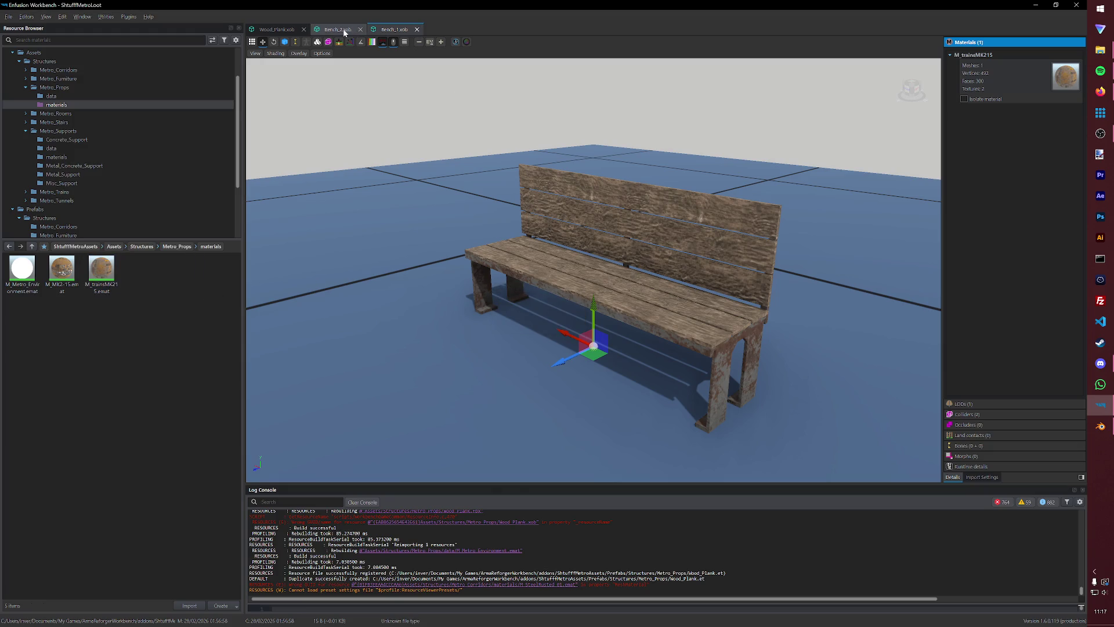
Assign M_trainsMK215.emat to Bench_2's Materials slot and close the bench model tabs.
{"action": "left_click", "coordinate": [416, 29]}
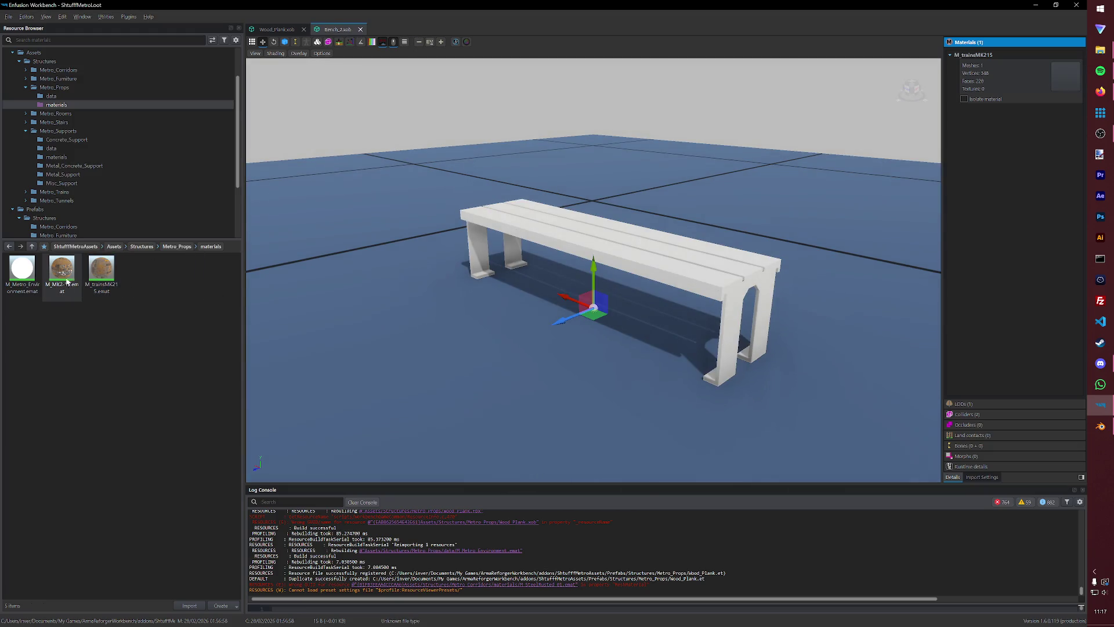
{"action": "mouse_move", "coordinate": [101, 270]}
{"action": "left_mouse_down"}
{"action": "mouse_move", "coordinate": [1013, 170]}
{"action": "mouse_move", "coordinate": [1065, 78]}
{"action": "left_mouse_up"}
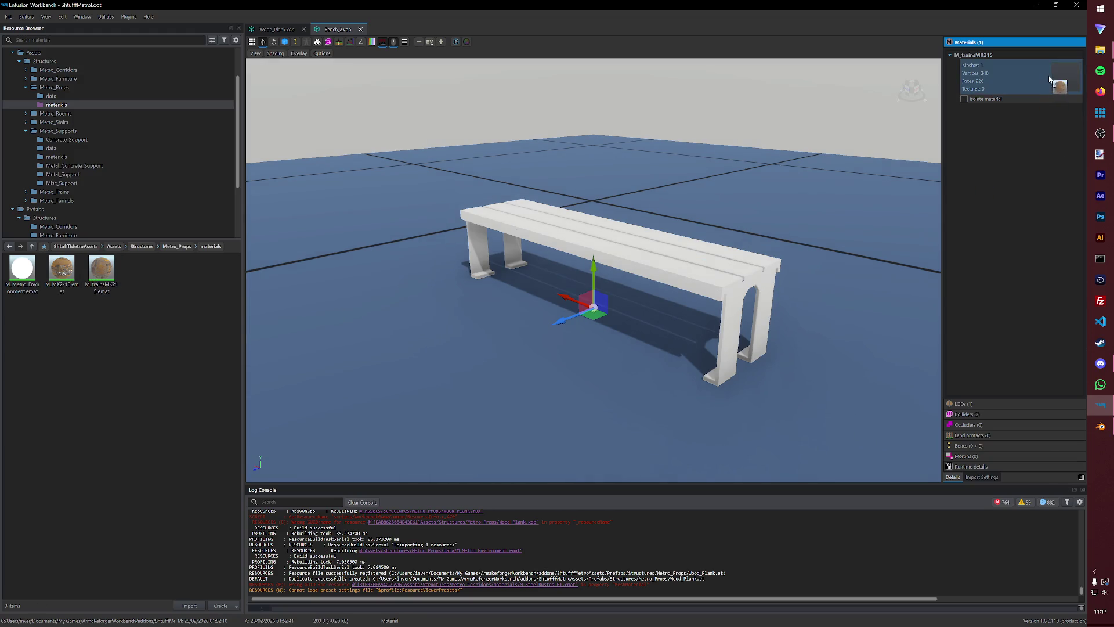
{"action": "left_click", "coordinate": [360, 29]}
{"action": "left_click", "coordinate": [32, 298]}
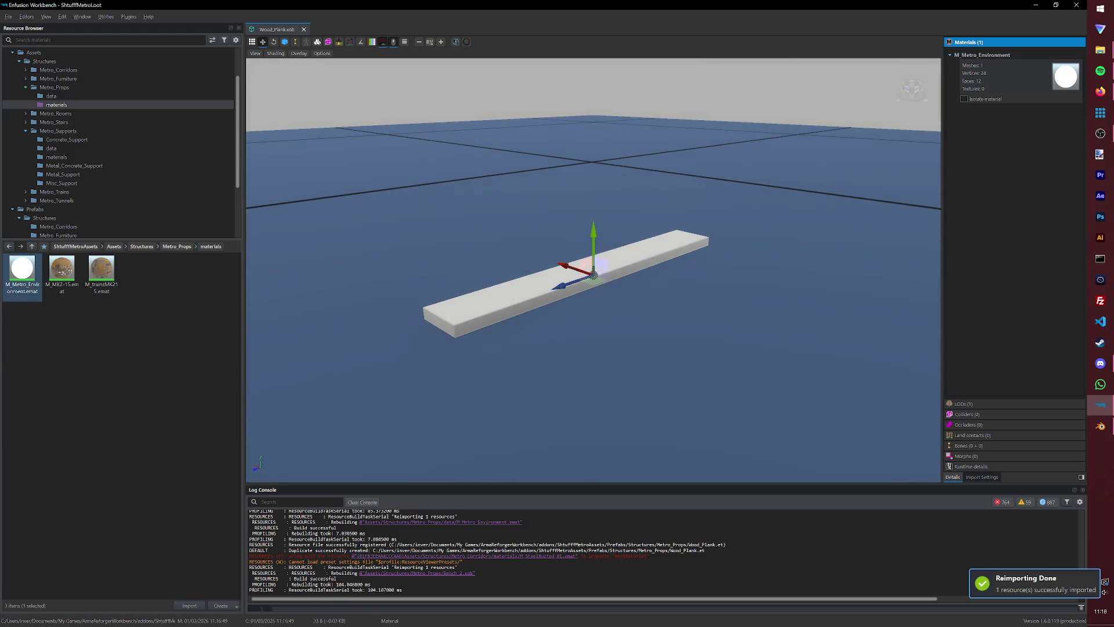
Copy the T_Metro_Environment BaseColor and Normal TGA textures from Explorer into the Metro_Props data folder.
{"action": "left_click", "coordinate": [56, 351]}
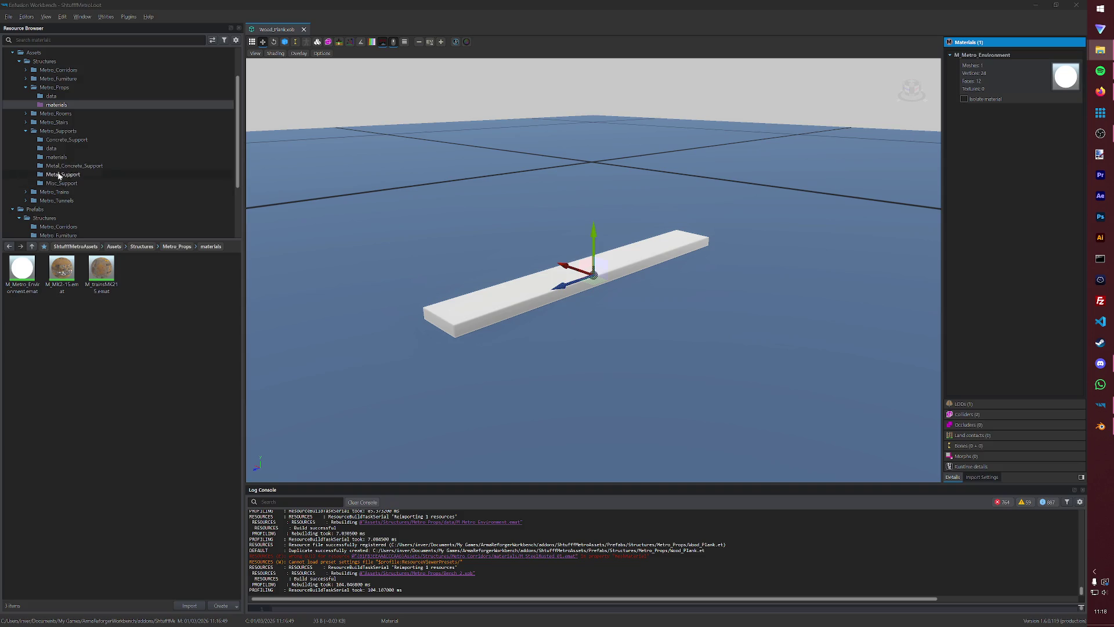
{"action": "left_click", "coordinate": [69, 93]}
{"action": "left_click", "coordinate": [1101, 50]}
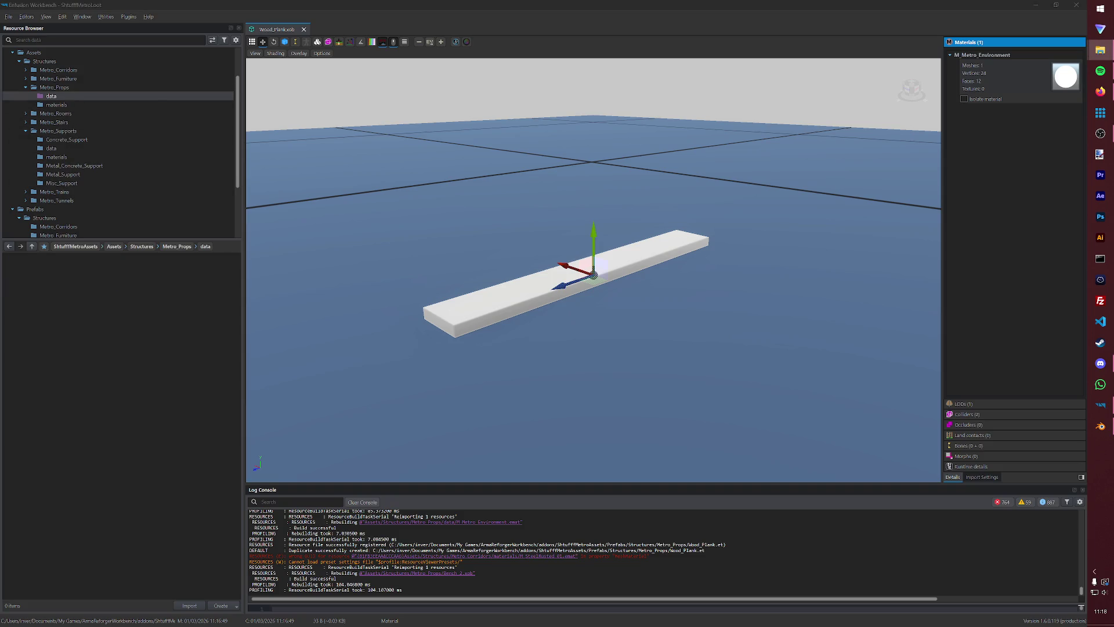
{"action": "mouse_move", "coordinate": [110, 174]}
{"action": "left_mouse_down"}
{"action": "mouse_move", "coordinate": [104, 62]}
{"action": "mouse_move", "coordinate": [83, 364]}
{"action": "mouse_move", "coordinate": [81, 303]}
{"action": "left_mouse_up"}
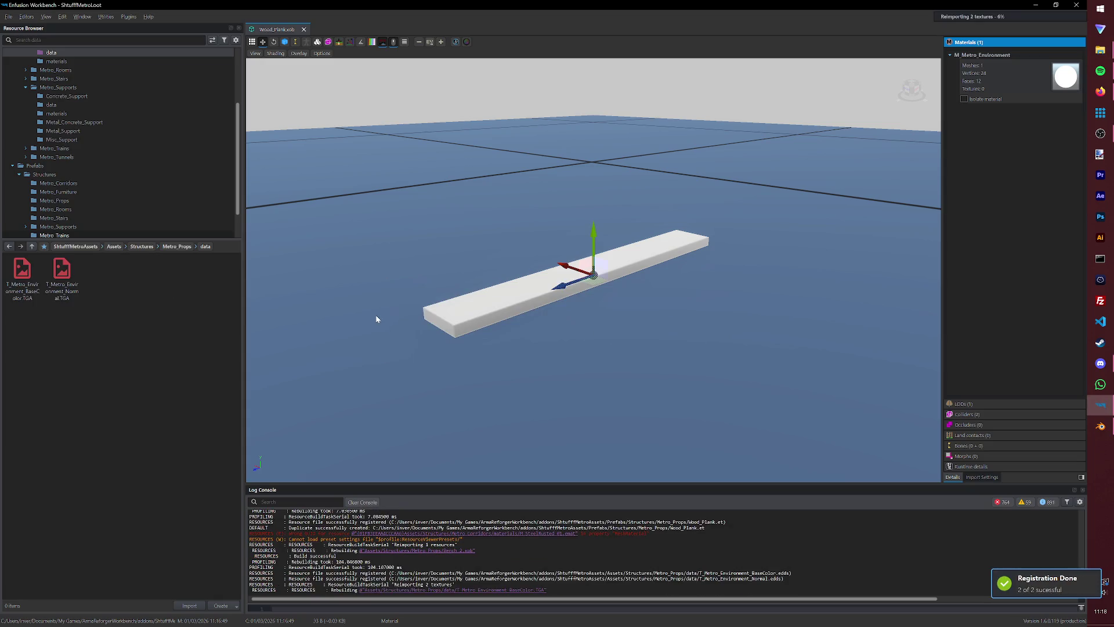
Refresh the data folder to show the converted textures, then open M_Metro_Environment.emat.
{"action": "scroll", "coordinate": [110, 179], "scroll_direction": "up", "scroll_amount": 2}
{"action": "left_click", "coordinate": [70, 97]}
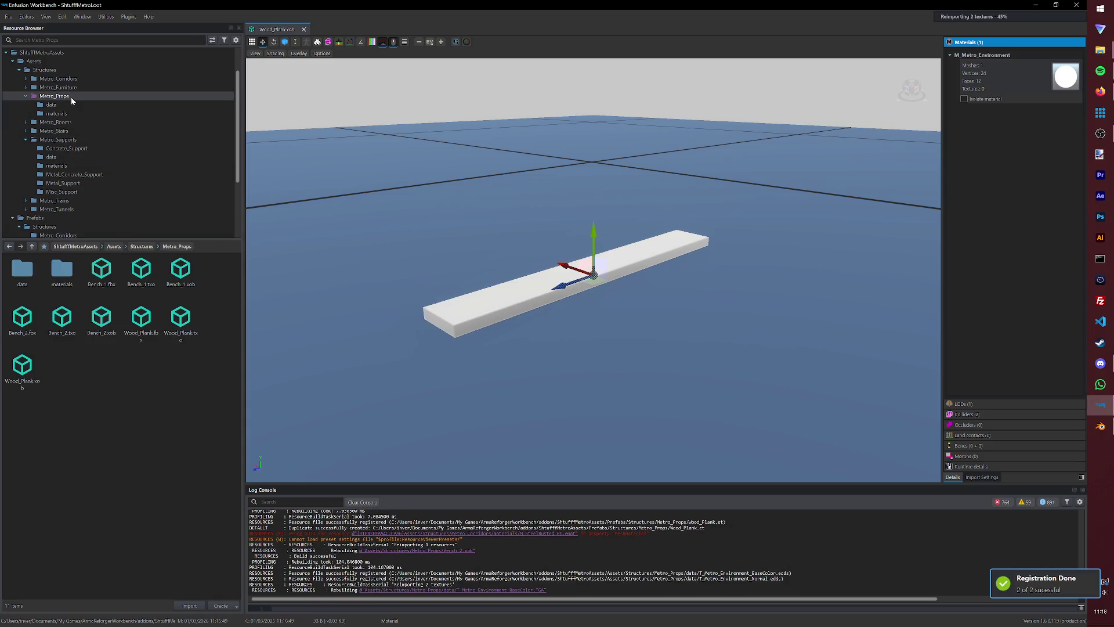
{"action": "left_click", "coordinate": [66, 104]}
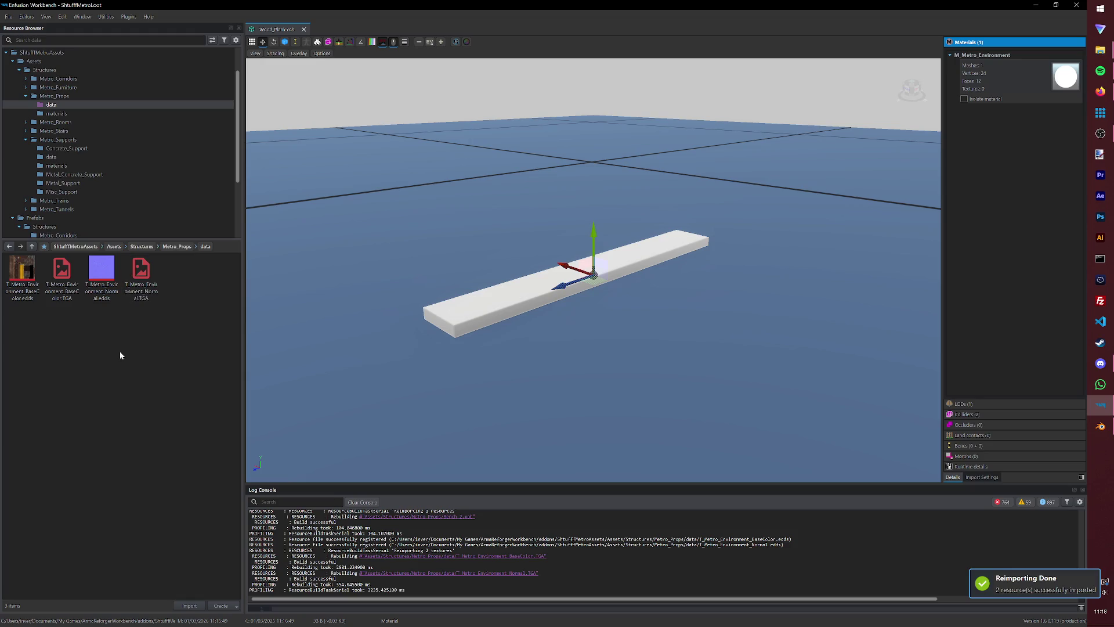
{"action": "left_click", "coordinate": [69, 113]}
{"action": "left_click", "coordinate": [68, 105]}
{"action": "left_click", "coordinate": [67, 113]}
{"action": "double_click", "coordinate": [22, 270]}
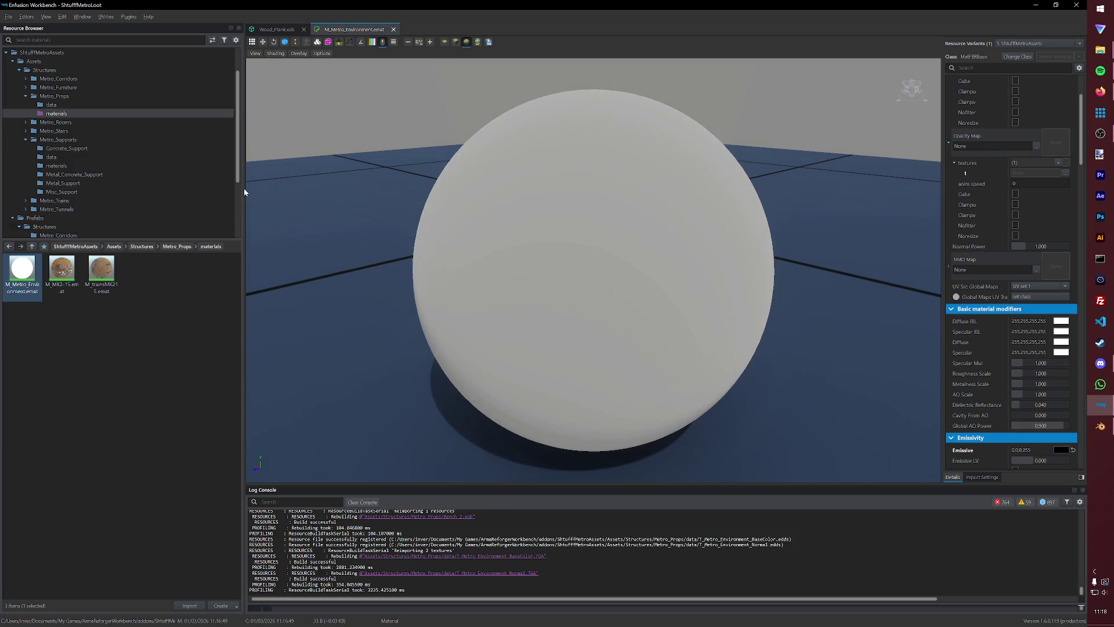
Set the BaseColor texture as BCR Map and the Normal texture as NMO Map, saving the material.
{"action": "left_click", "coordinate": [51, 105]}
{"action": "mouse_move", "coordinate": [33, 298]}
{"action": "left_mouse_down"}
{"action": "mouse_move", "coordinate": [1036, 135]}
{"action": "mouse_move", "coordinate": [1065, 110]}
{"action": "left_mouse_up"}
{"action": "key", "text": "ctrl+s"}
{"action": "mouse_move", "coordinate": [101, 269]}
{"action": "left_mouse_down"}
{"action": "mouse_move", "coordinate": [987, 264]}
{"action": "mouse_move", "coordinate": [993, 351]}
{"action": "left_mouse_up"}
{"action": "key", "text": "ctrl+s"}
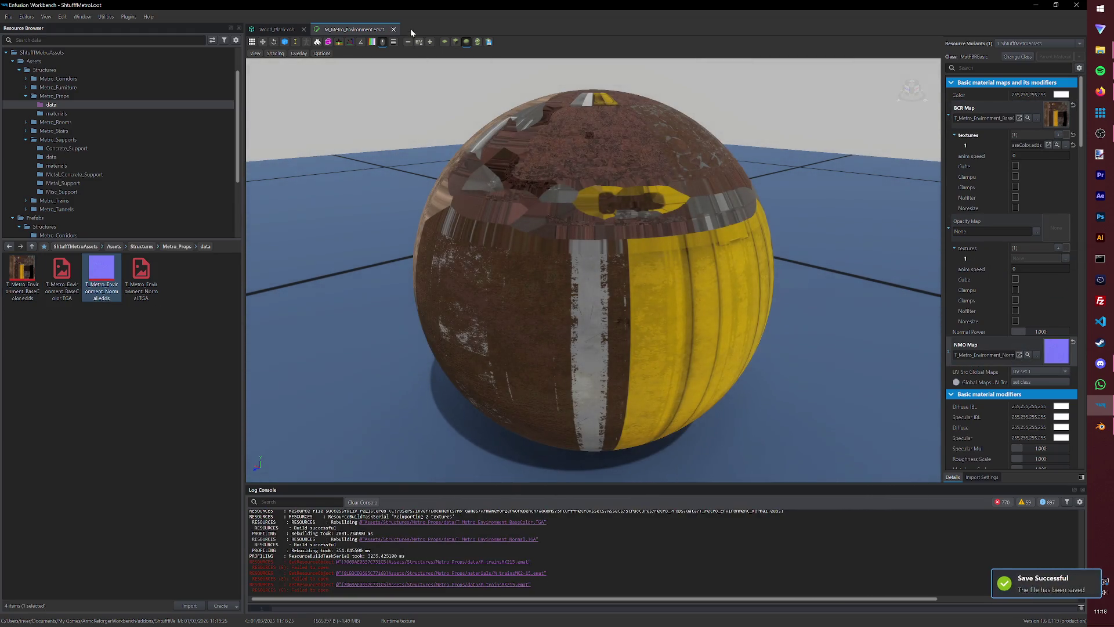
Close the material and Wood_Plank.xob tabs and show the Metro_Props prefabs.
{"action": "left_click", "coordinate": [393, 29]}
{"action": "left_click", "coordinate": [304, 29]}
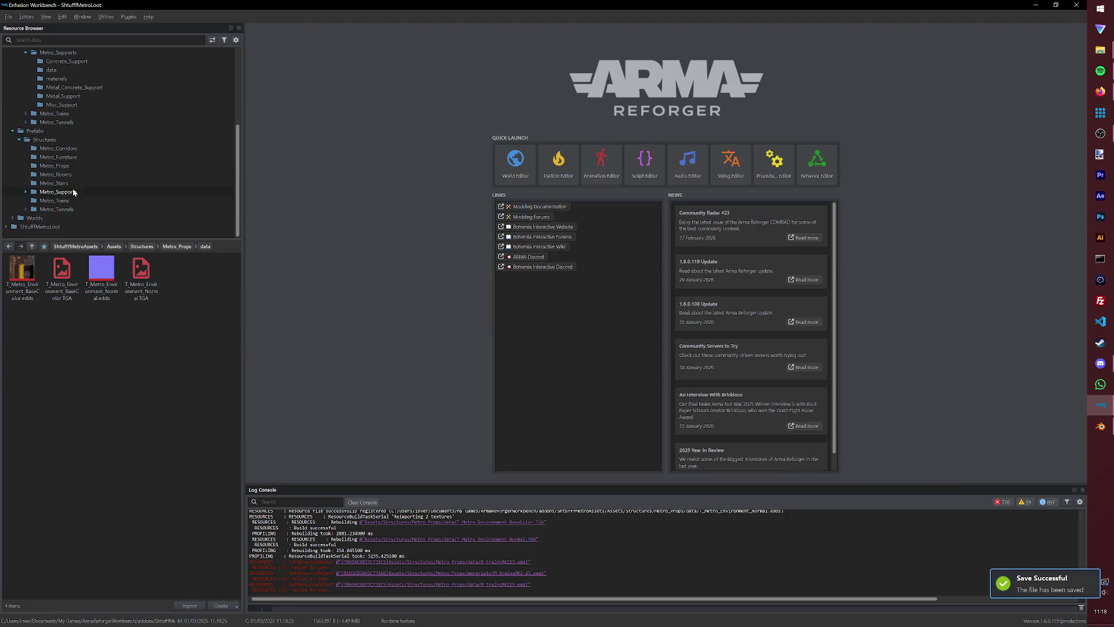
{"action": "left_click", "coordinate": [75, 167]}
Swap the Wood_Plank.et MeshObject from Bench_2.xob to Wood_Plank.xob, then close the prefab.
{"action": "double_click", "coordinate": [110, 282]}
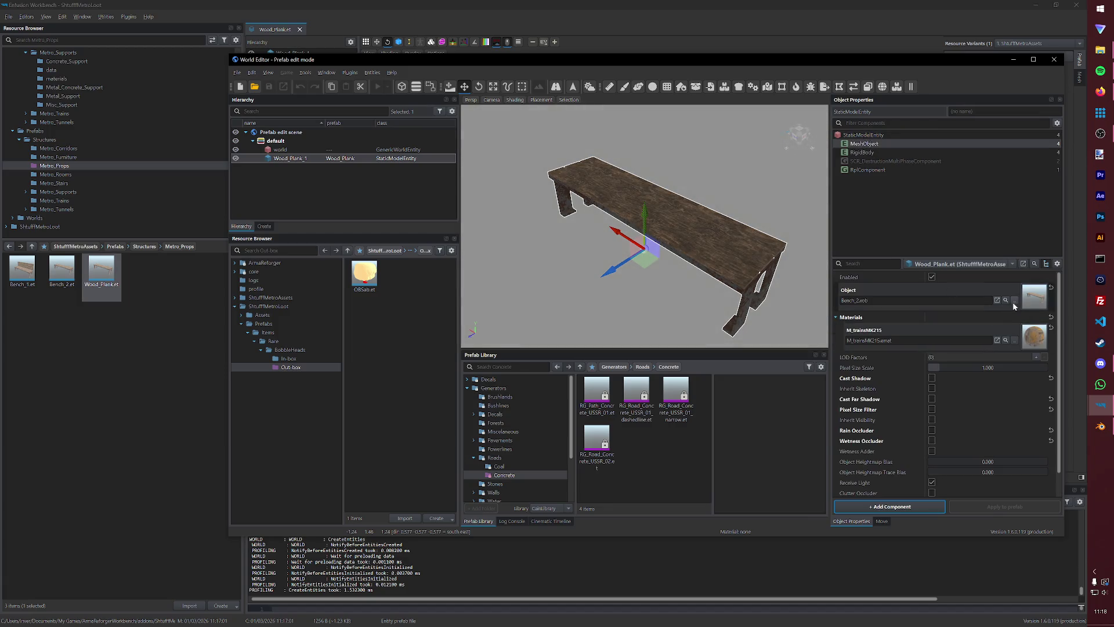
{"action": "left_click", "coordinate": [1013, 301]}
{"action": "left_click", "coordinate": [783, 425]}
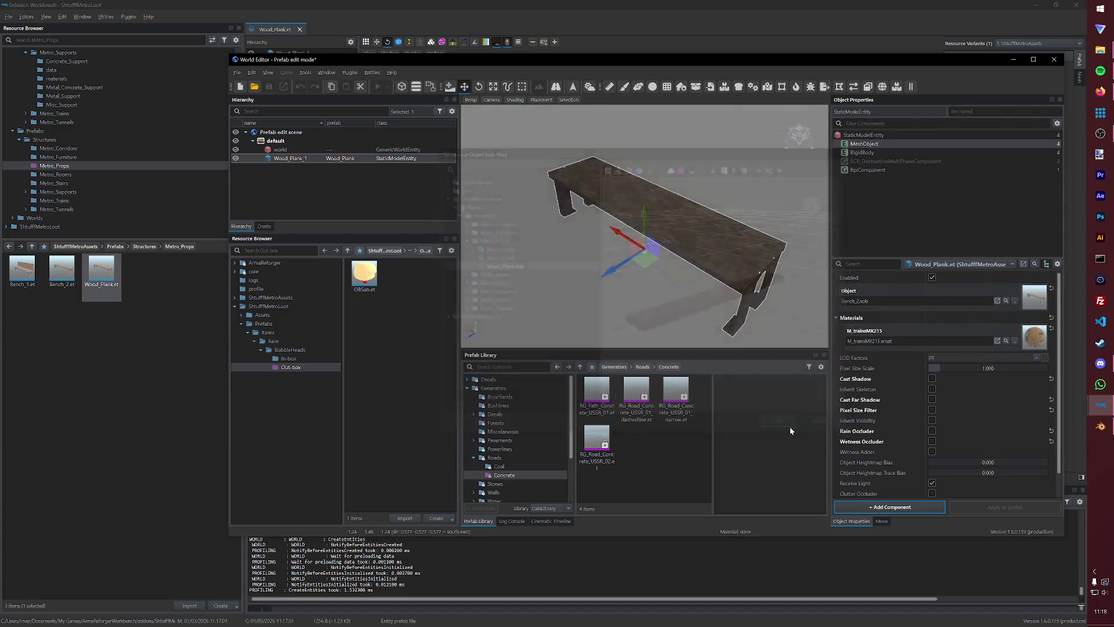
{"action": "left_click", "coordinate": [1055, 61]}
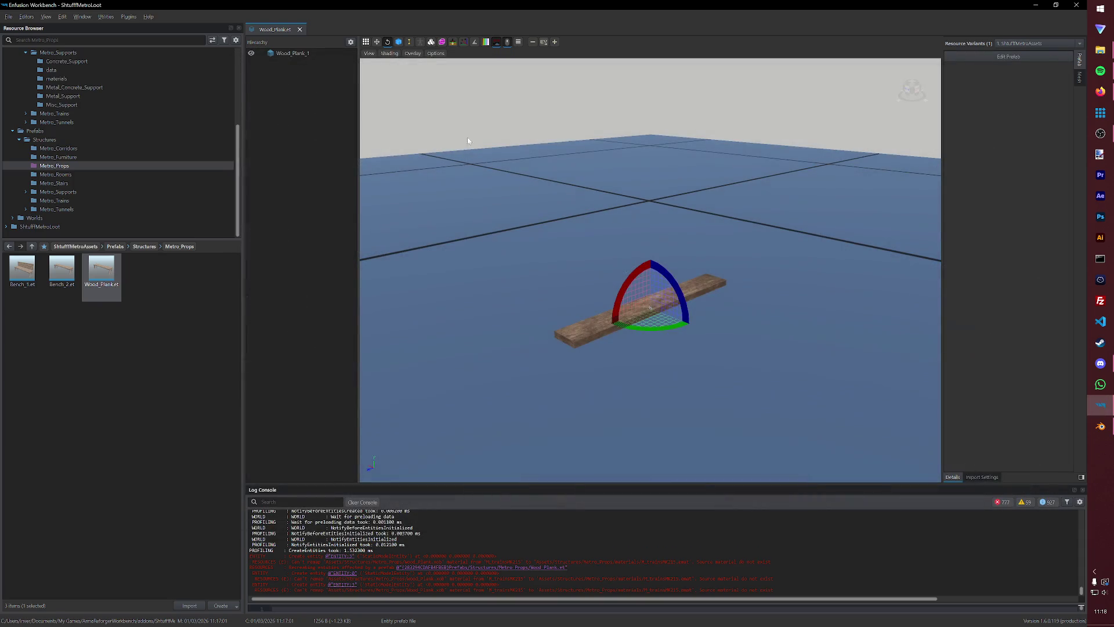
{"action": "left_click", "coordinate": [299, 29]}
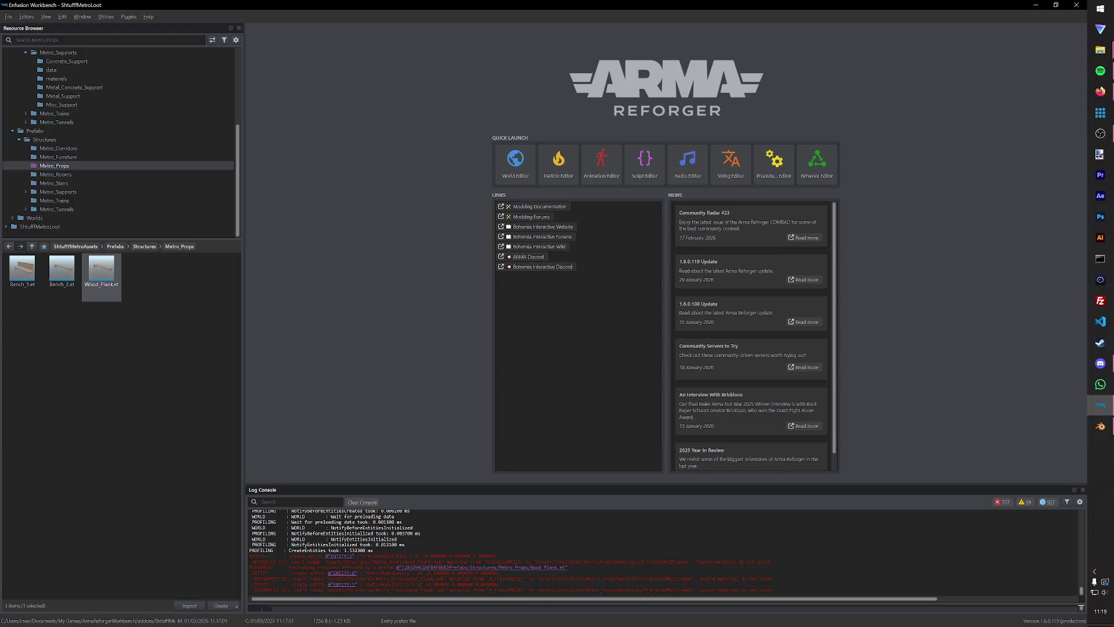
{"action": "left_click", "coordinate": [1100, 363]}
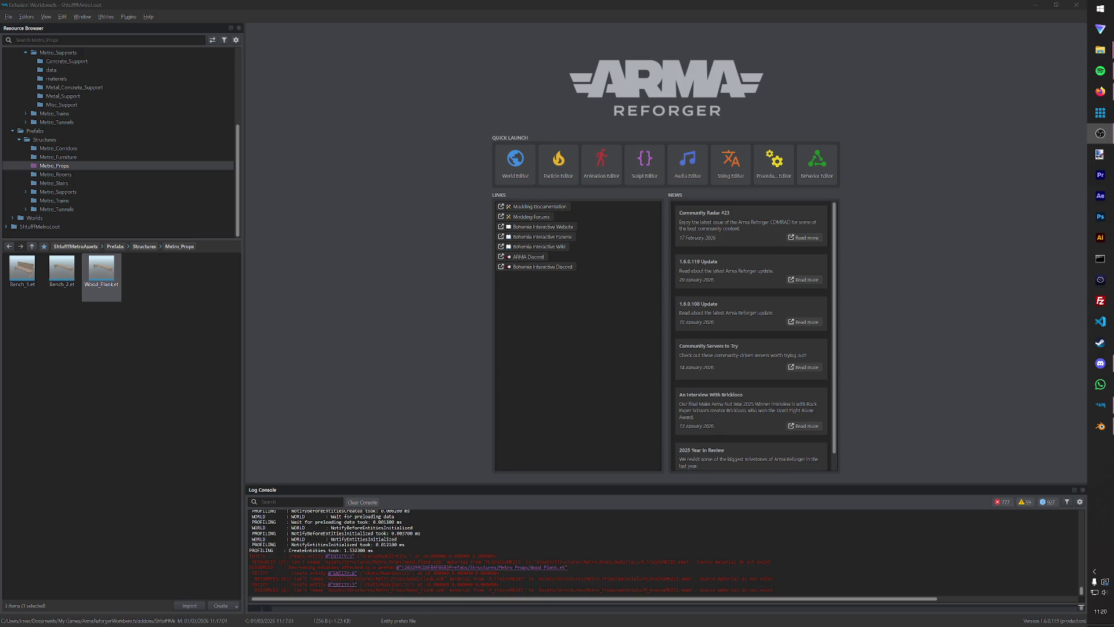
{"action": "left_click", "coordinate": [916, 197]}
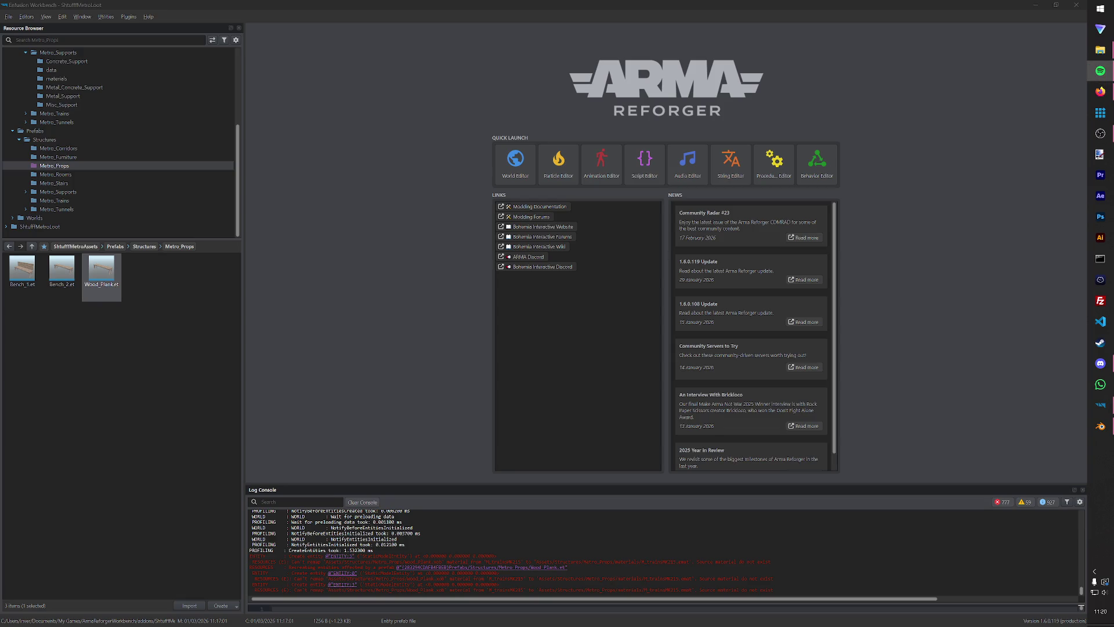
{"action": "left_click", "coordinate": [940, 296]}
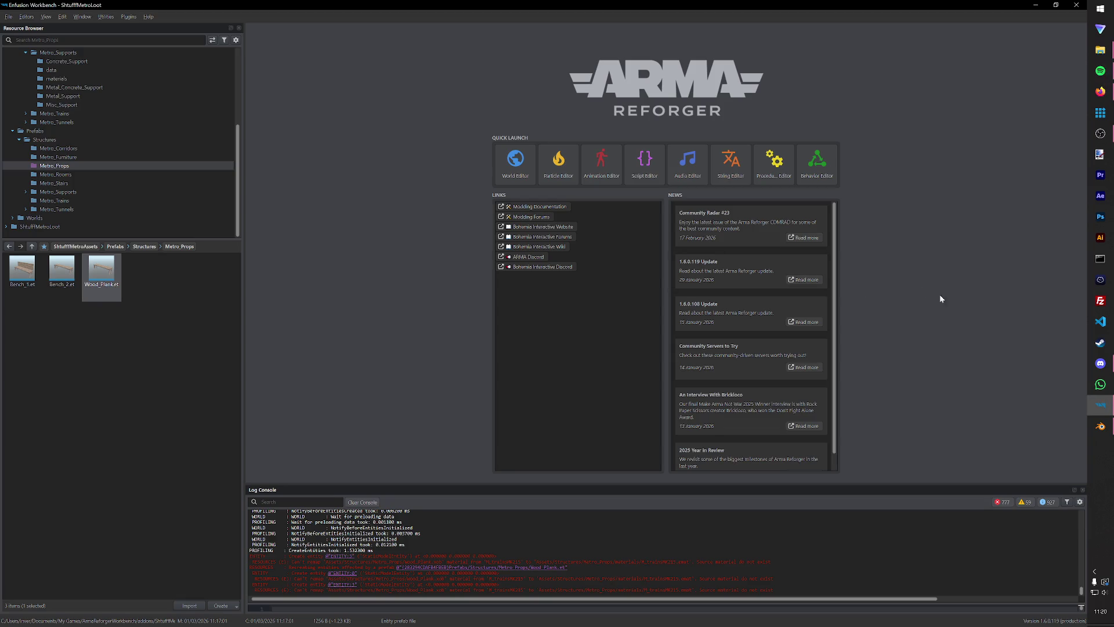
{"action": "left_click", "coordinate": [1100, 426]}
Save and close Wood_Plank.blend, then open Corridor_2.blend, remove its wood board and save.
{"action": "key", "text": "ctrl+s"}
{"action": "left_click", "coordinate": [1077, 5]}
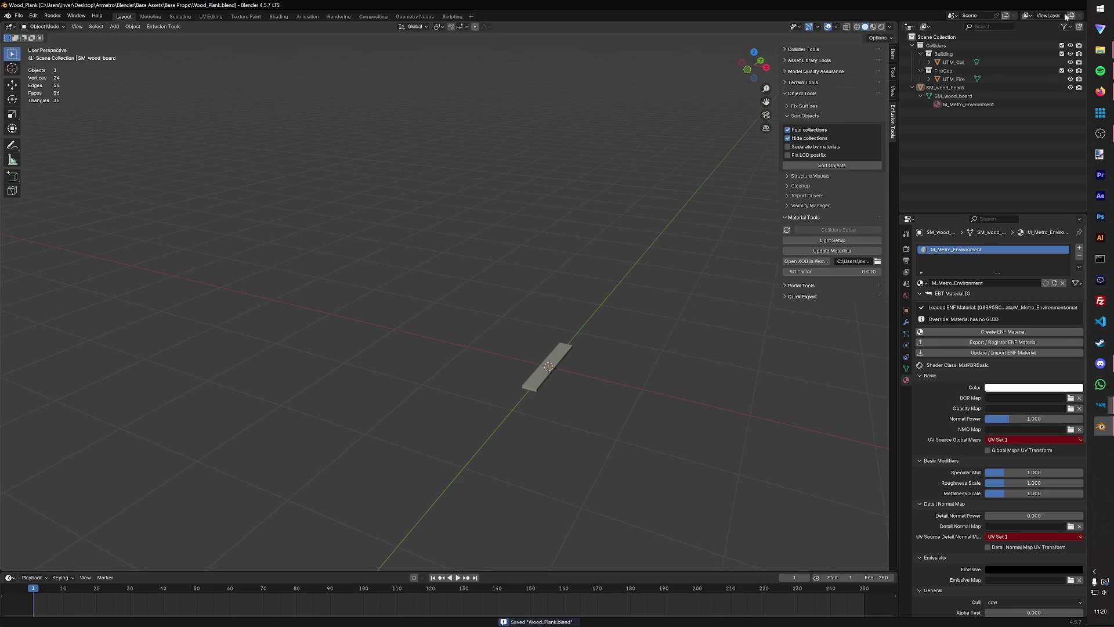
{"action": "mouse_move", "coordinate": [1100, 50]}
{"action": "left_click", "coordinate": [1022, 99]}
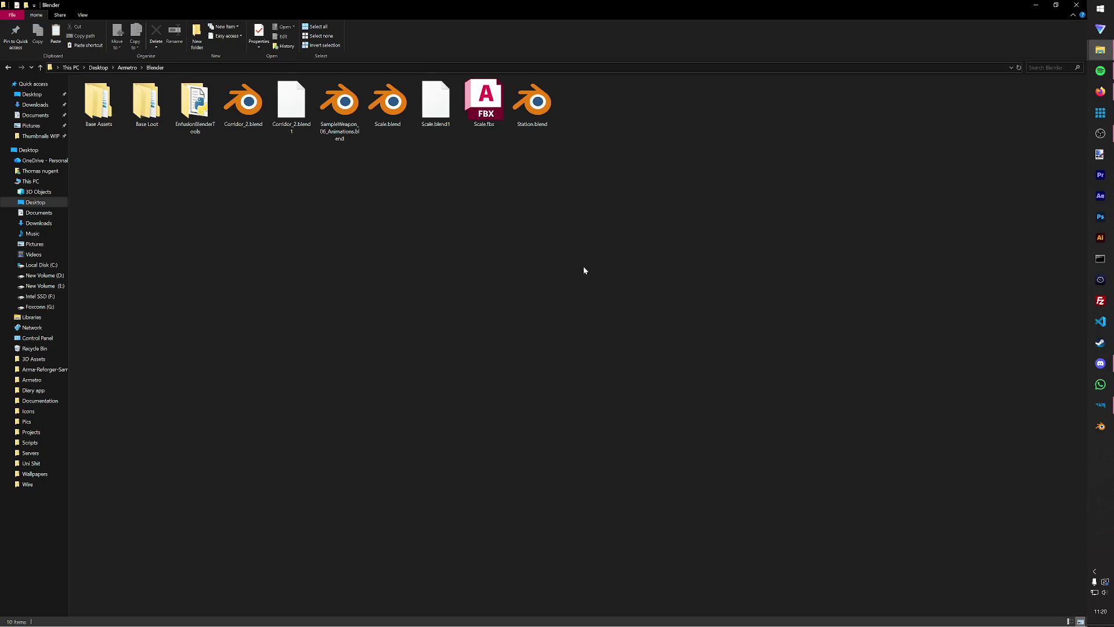
{"action": "double_click", "coordinate": [223, 123]}
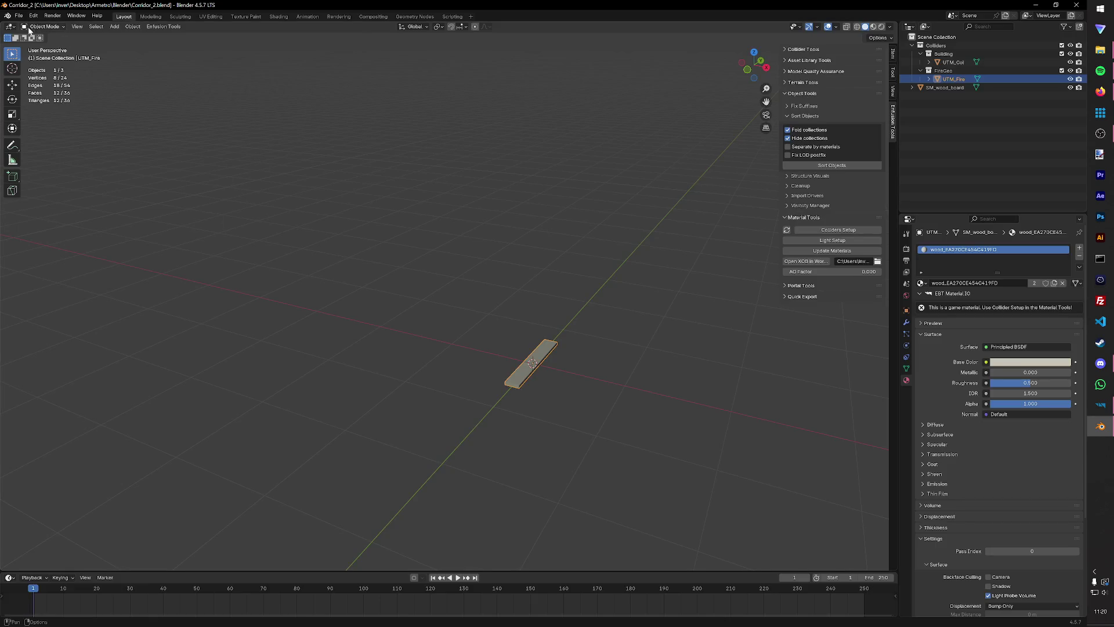
{"action": "key", "text": "ctrl+s"}
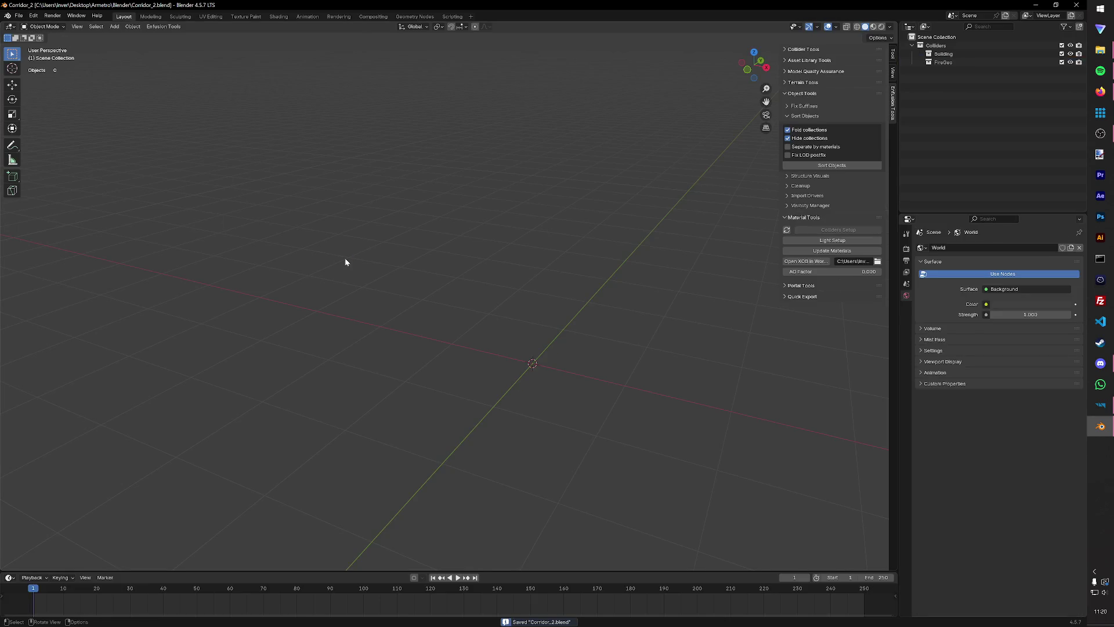
Import SM_Control_panel1.FBX from the Electrical_equipment folder as the Control_panel1 object.
{"action": "left_click", "coordinate": [19, 15]}
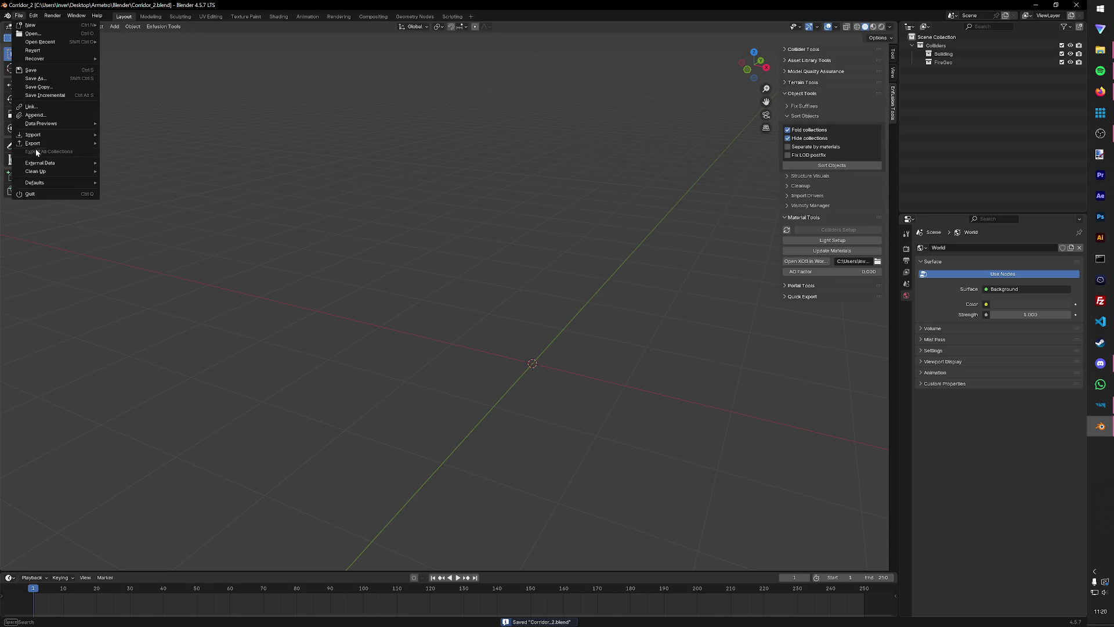
{"action": "mouse_move", "coordinate": [41, 136]}
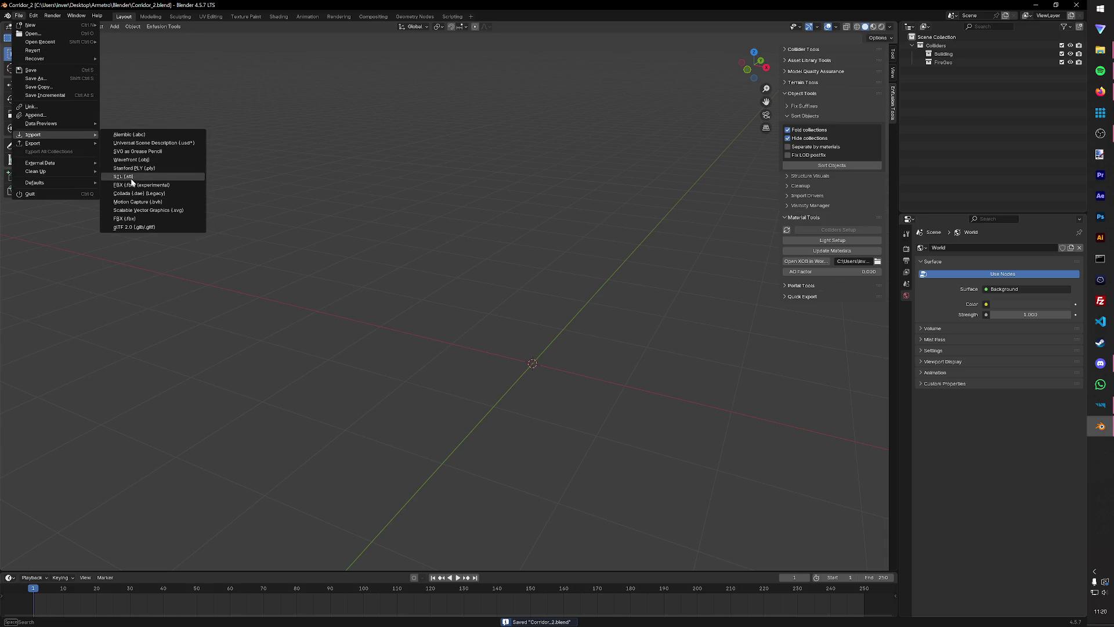
{"action": "left_click", "coordinate": [132, 185]}
{"action": "left_click", "coordinate": [346, 181]}
{"action": "left_click", "coordinate": [362, 164]}
{"action": "double_click", "coordinate": [432, 177]}
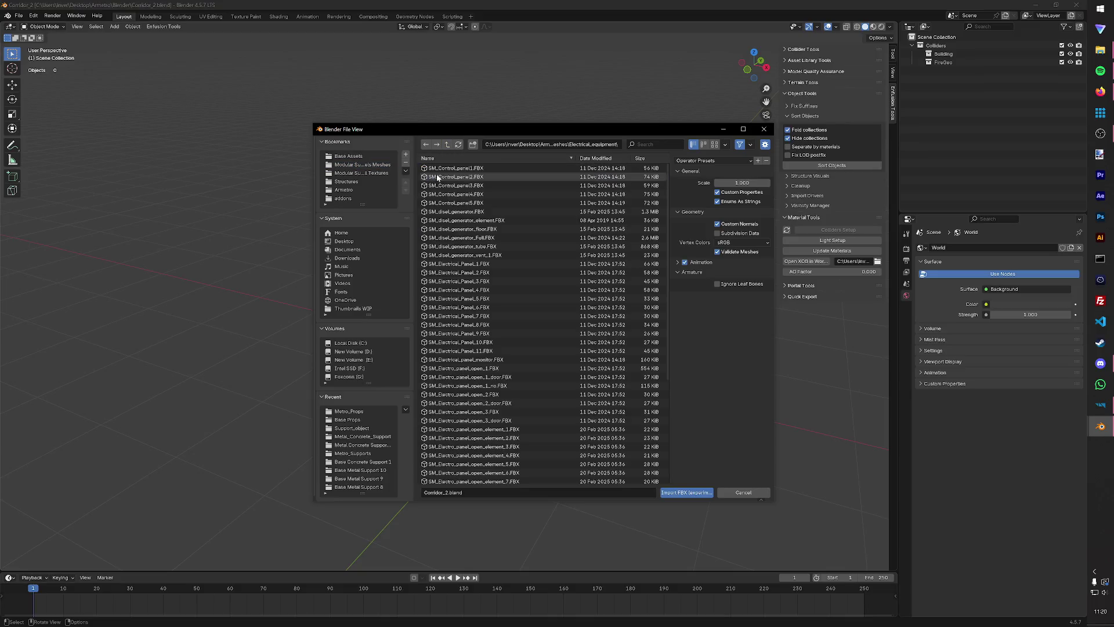
{"action": "scroll", "coordinate": [441, 206], "scroll_direction": "down", "scroll_amount": 5}
{"action": "scroll", "coordinate": [446, 208], "scroll_direction": "up", "scroll_amount": 6}
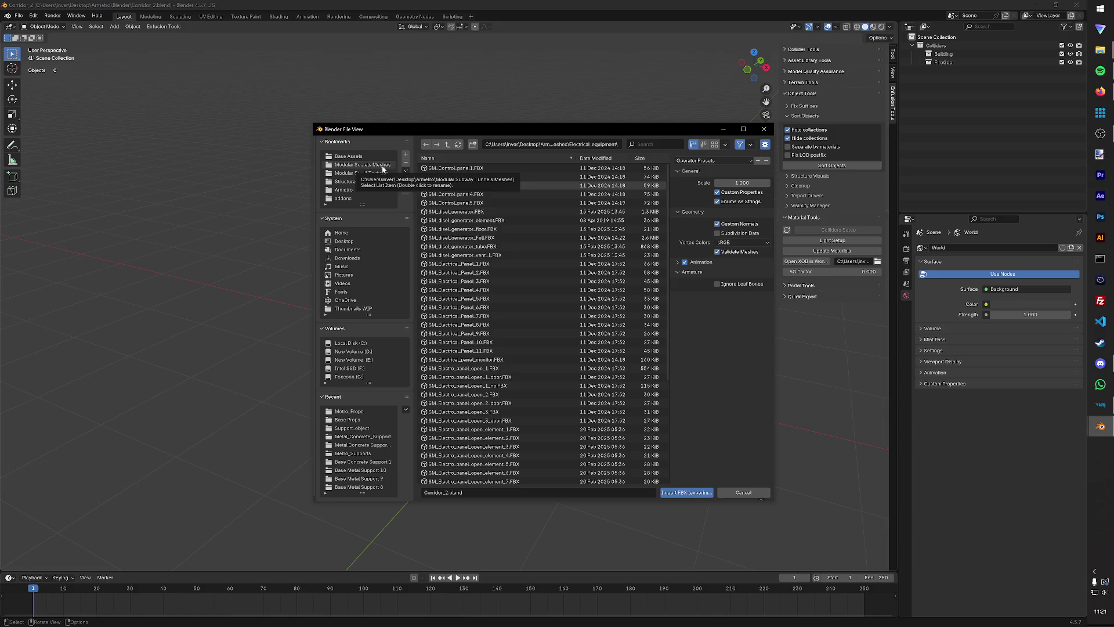
{"action": "left_click", "coordinate": [456, 167]}
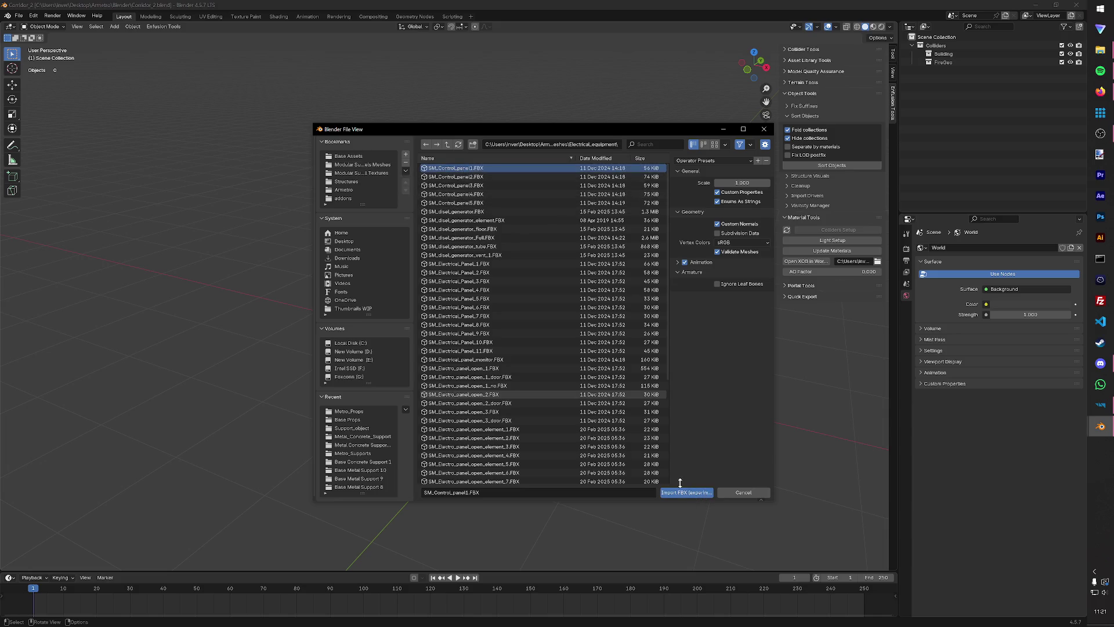
{"action": "left_click", "coordinate": [683, 491]}
{"action": "mouse_move", "coordinate": [633, 289]}
{"action": "left_mouse_down"}
{"action": "mouse_move", "coordinate": [488, 304]}
{"action": "mouse_move", "coordinate": [499, 256]}
{"action": "mouse_move", "coordinate": [396, 270]}
{"action": "mouse_move", "coordinate": [413, 266]}
{"action": "mouse_move", "coordinate": [491, 317]}
{"action": "left_mouse_up"}
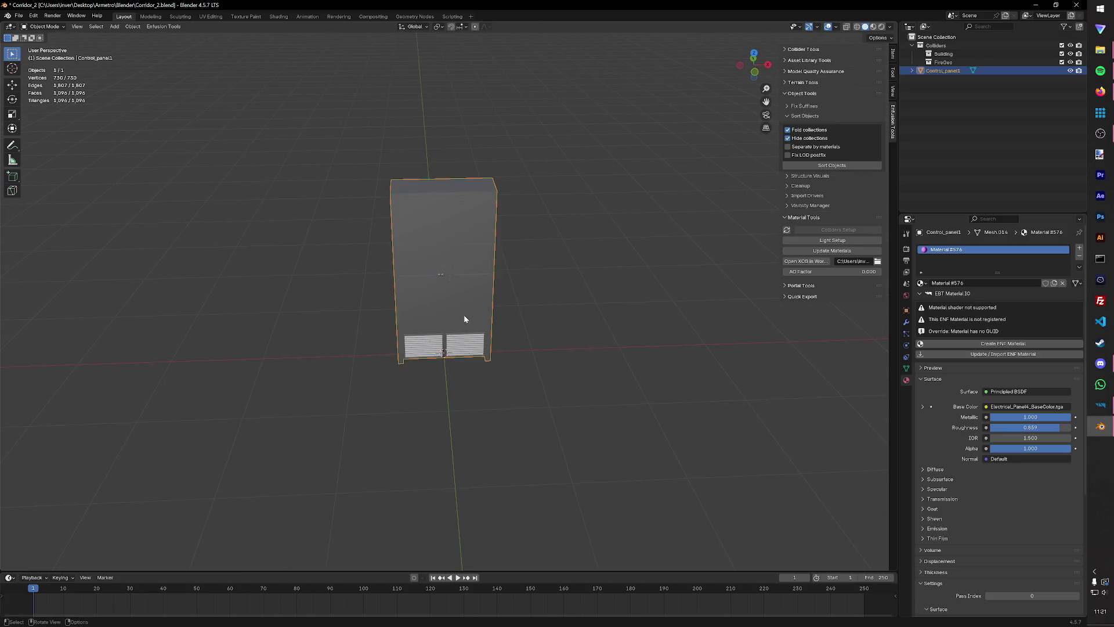
Duplicate the control panel in place and name the copy UTM_Col.
{"action": "key", "text": "shift+d"}
{"action": "right_click", "coordinate": [464, 315]}
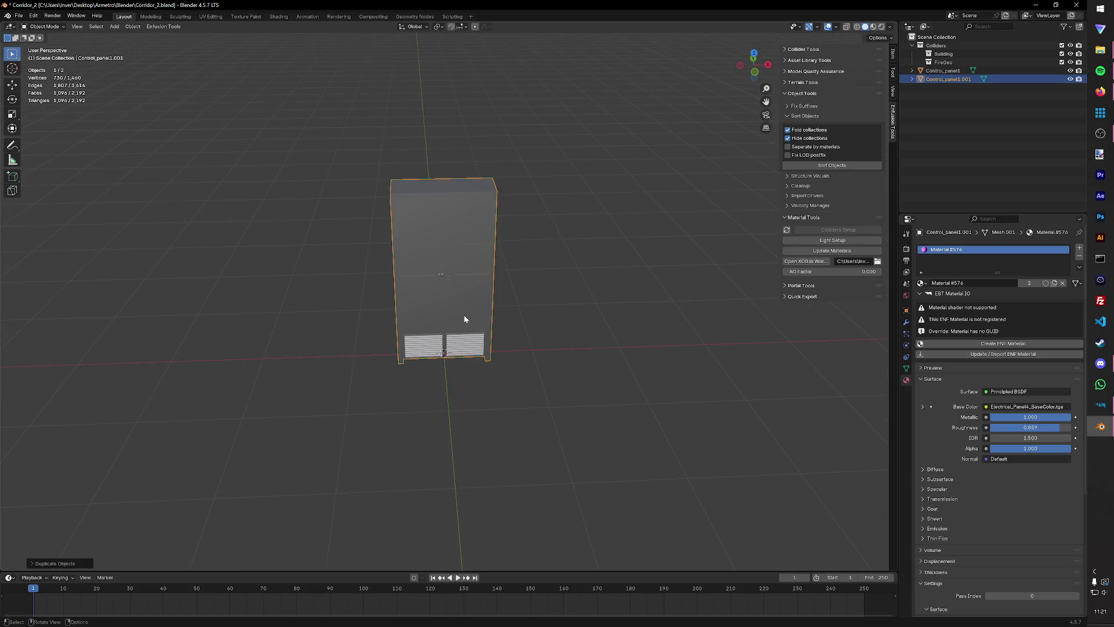
{"action": "key", "text": "F2"}
{"action": "type", "text": "U"}
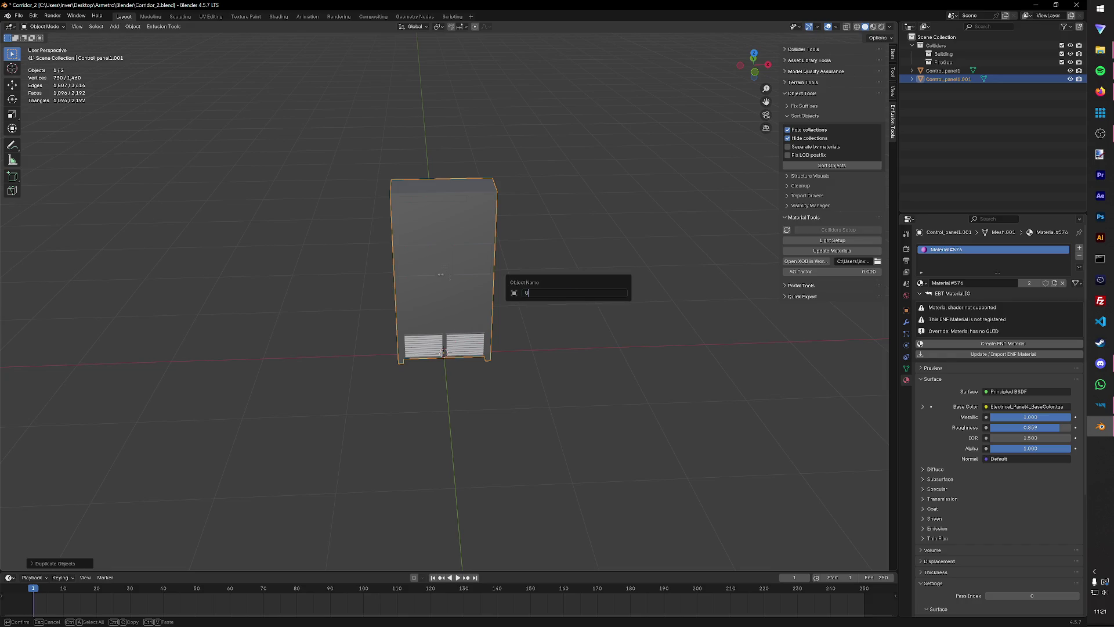
{"action": "type", "text": "TM_Col"}
{"action": "key", "text": "Return"}
Make a second in-place copy named UTM_Fire and save Corridor_2.blend.
{"action": "key", "text": "shift+d"}
{"action": "right_click", "coordinate": [568, 293]}
{"action": "key", "text": "F2"}
{"action": "type", "text": "UTM_Fire"}
{"action": "key", "text": "Return"}
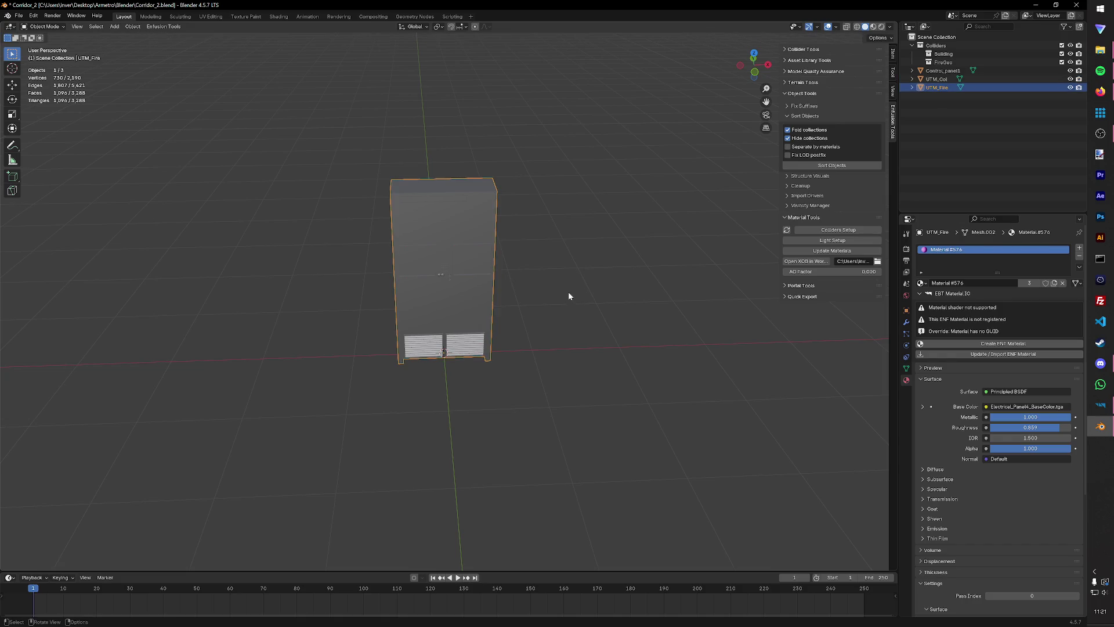
{"action": "key", "text": "ctrl+s"}
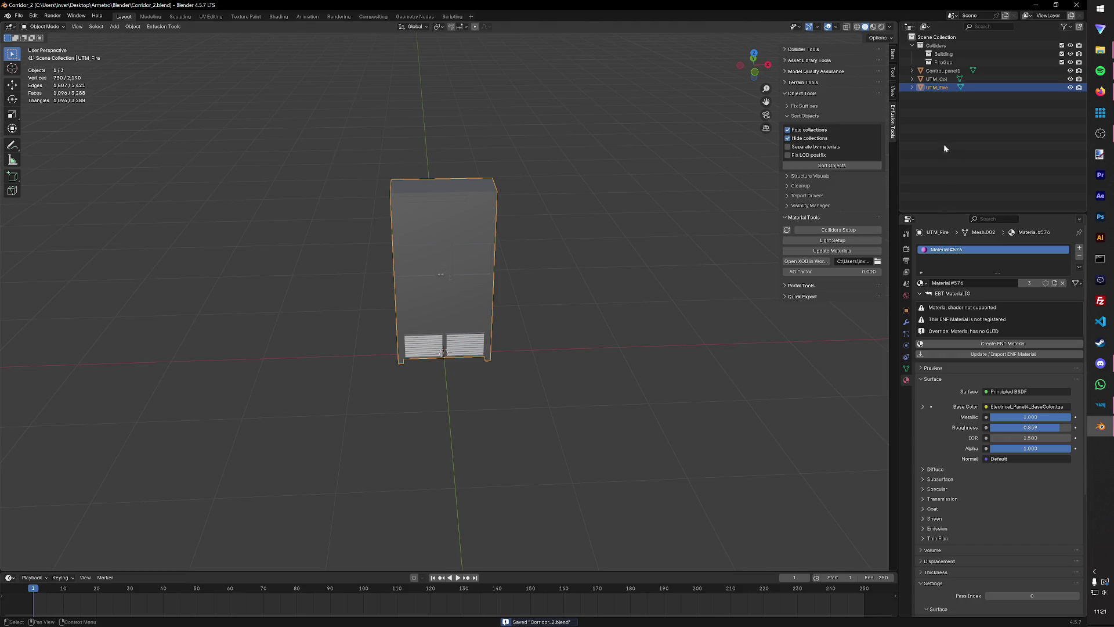
Set up UTM_Fire as a collider with game material Metal and layer preset FireGeo.
{"action": "left_click", "coordinate": [843, 230]}
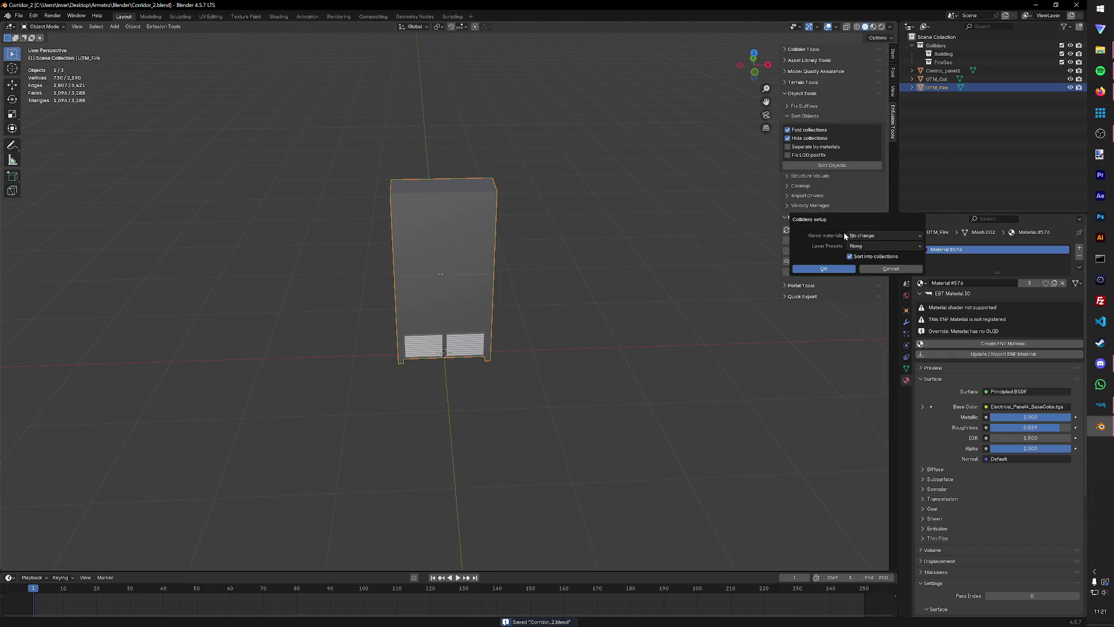
{"action": "left_click", "coordinate": [859, 236]}
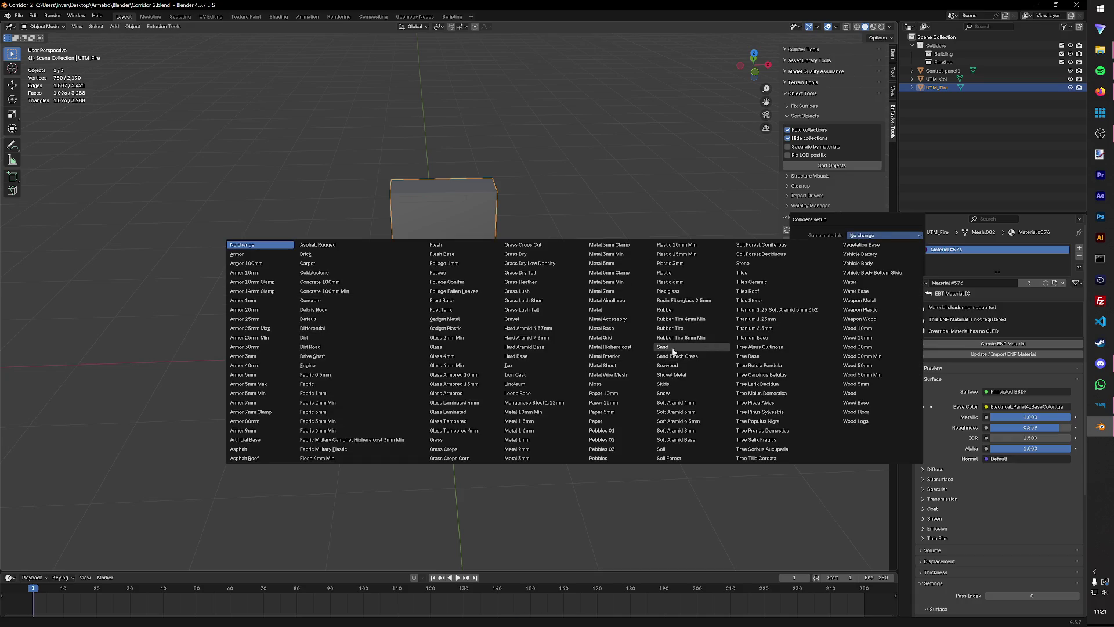
{"action": "left_click", "coordinate": [614, 315]}
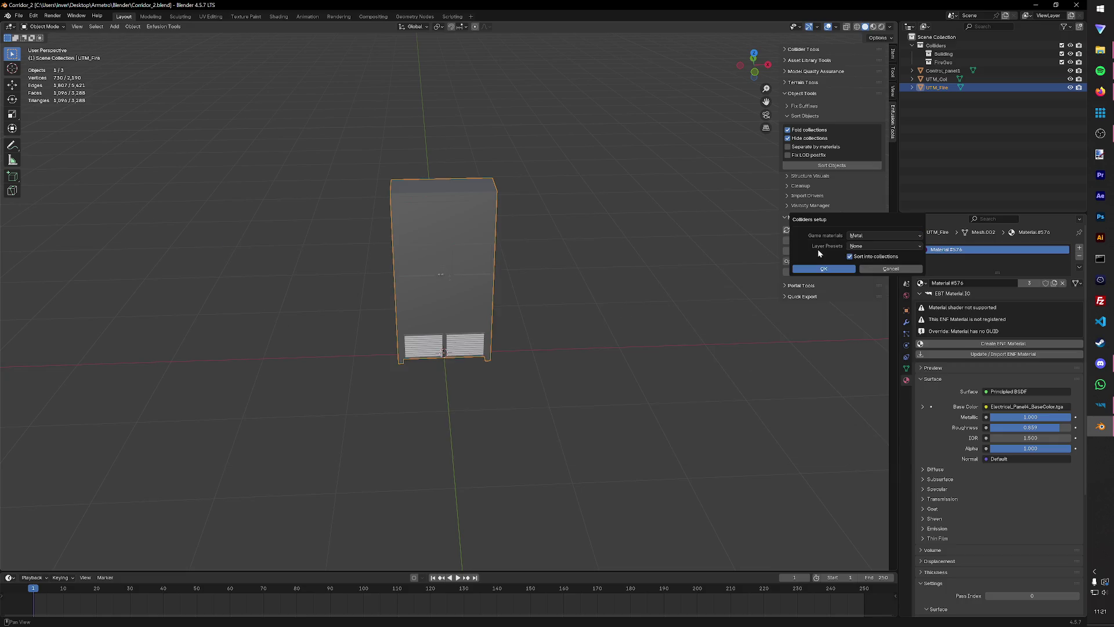
{"action": "left_click", "coordinate": [858, 246]}
{"action": "left_click", "coordinate": [712, 284]}
{"action": "left_click", "coordinate": [824, 269]}
Set up UTM_Col as a Metal collider with layer preset Building, then save.
{"action": "left_click", "coordinate": [936, 79]}
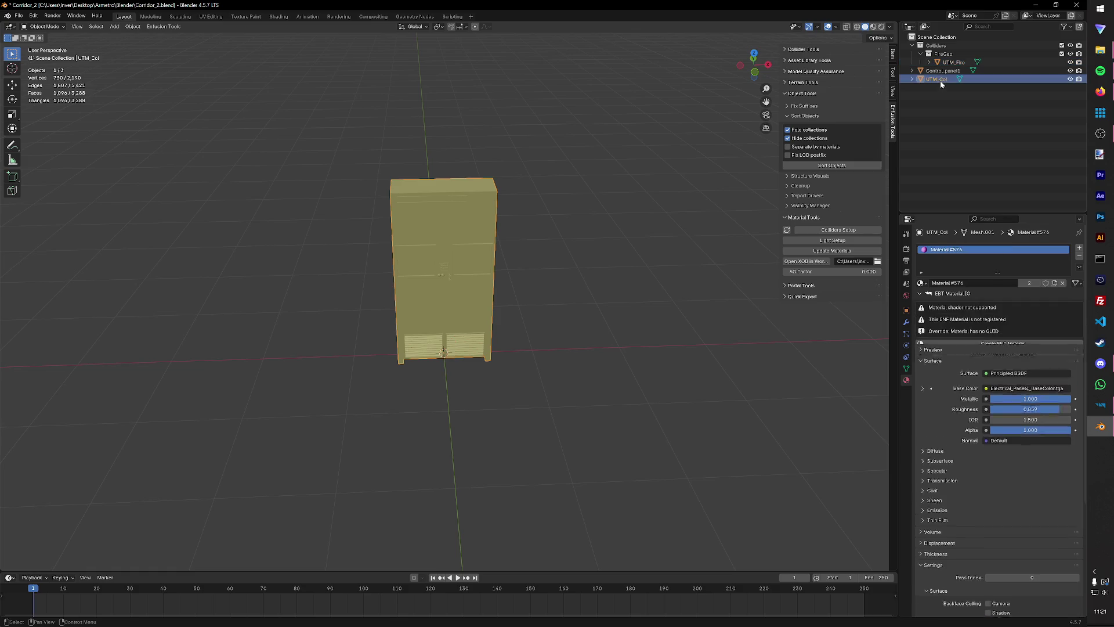
{"action": "left_click", "coordinate": [830, 230]}
{"action": "left_click", "coordinate": [868, 231]}
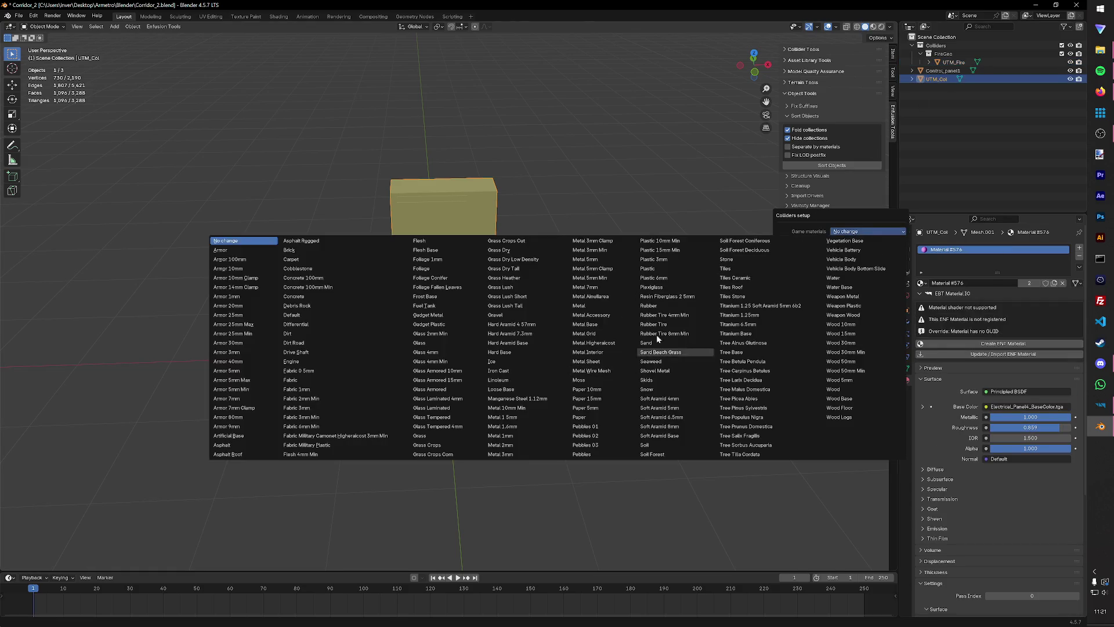
{"action": "left_click", "coordinate": [621, 305]}
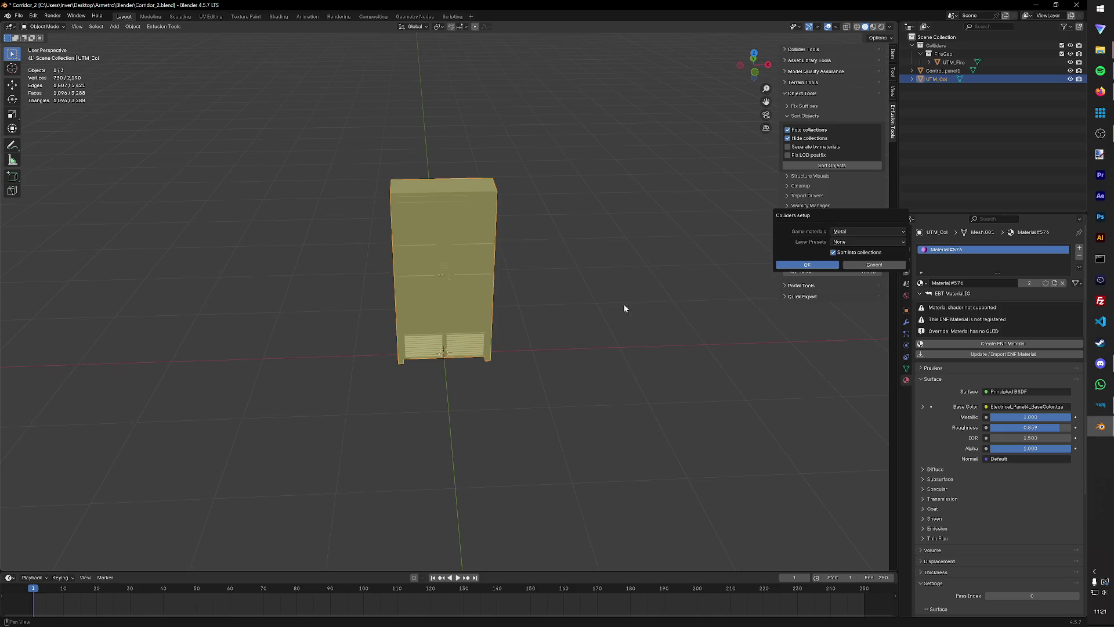
{"action": "left_click", "coordinate": [846, 242]}
{"action": "left_click", "coordinate": [869, 231]}
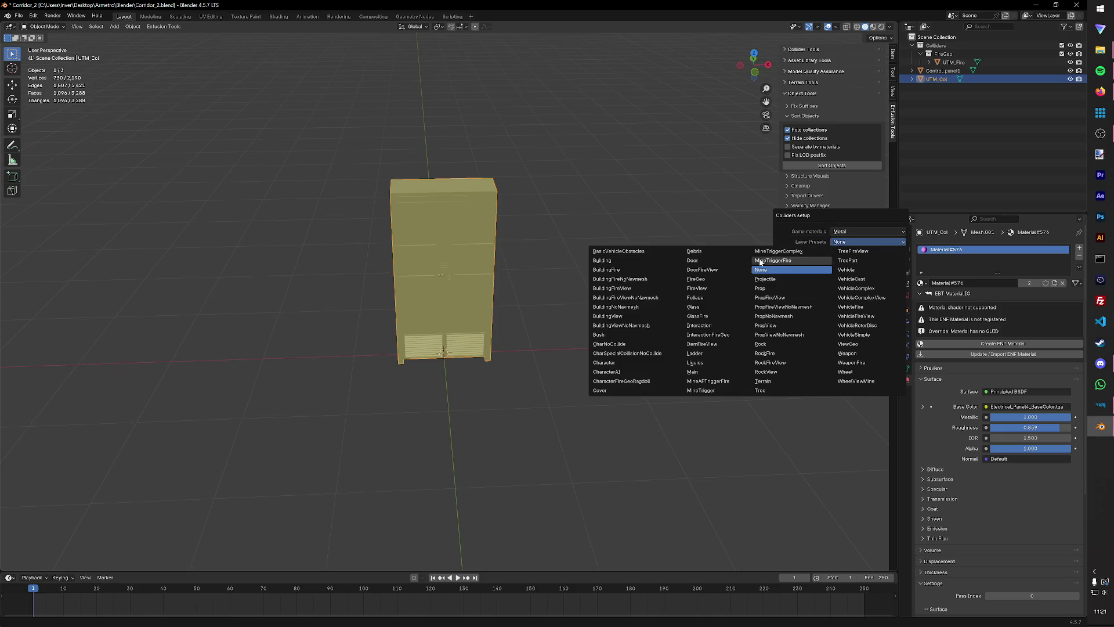
{"action": "left_click", "coordinate": [636, 261]}
{"action": "left_click", "coordinate": [830, 264]}
{"action": "key", "text": "ctrl+s"}
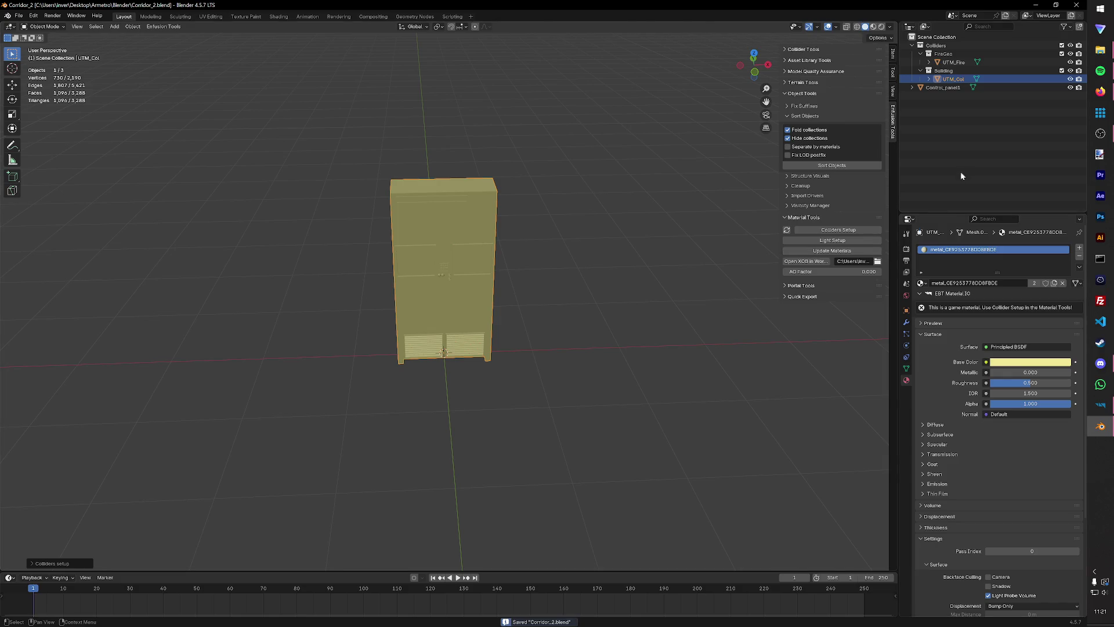
Expand Control_panel1 in the Outliner to reveal its material.
{"action": "left_click", "coordinate": [939, 89]}
{"action": "left_click", "coordinate": [921, 96]}
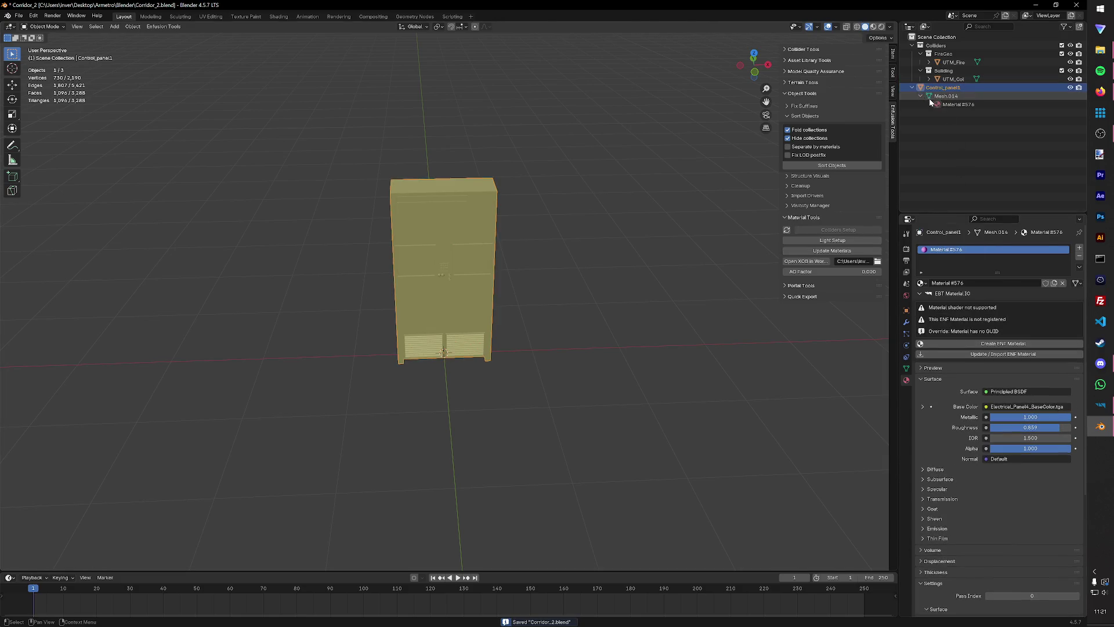
{"action": "left_click", "coordinate": [732, 413]}
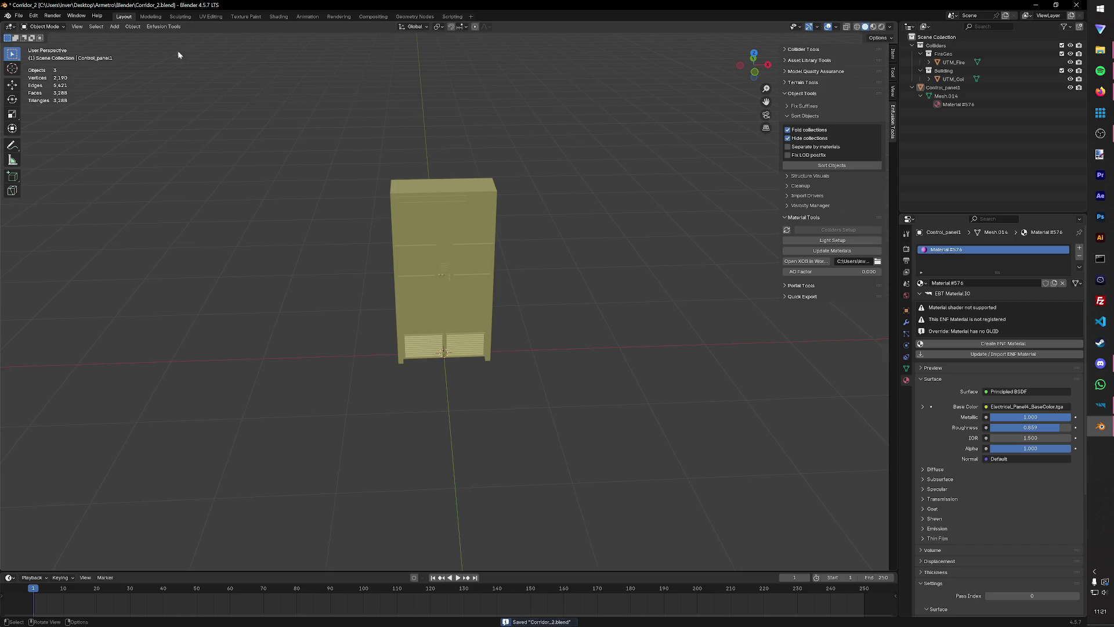
Start Save As and create a Base Electronics folder under Base Assets.
{"action": "left_click", "coordinate": [19, 16]}
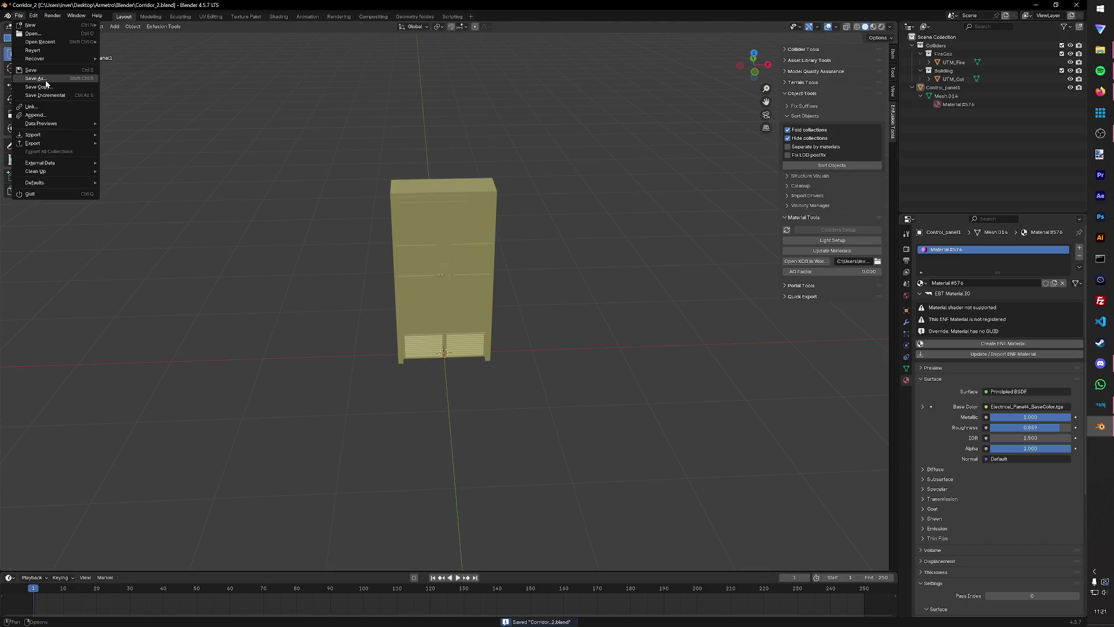
{"action": "left_click", "coordinate": [42, 79]}
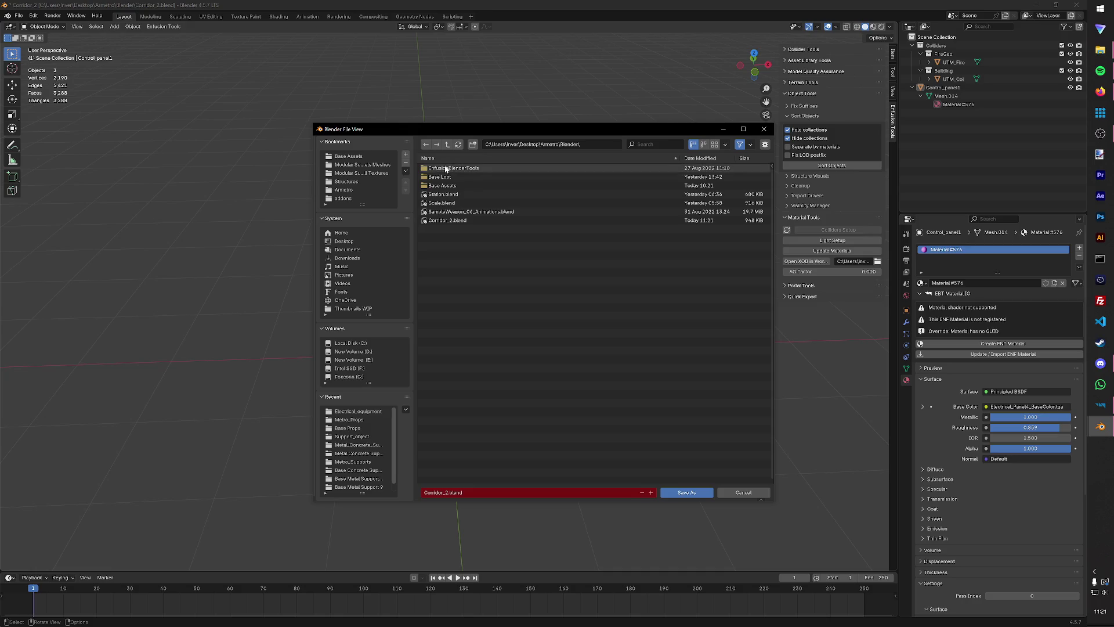
{"action": "left_click", "coordinate": [442, 168]}
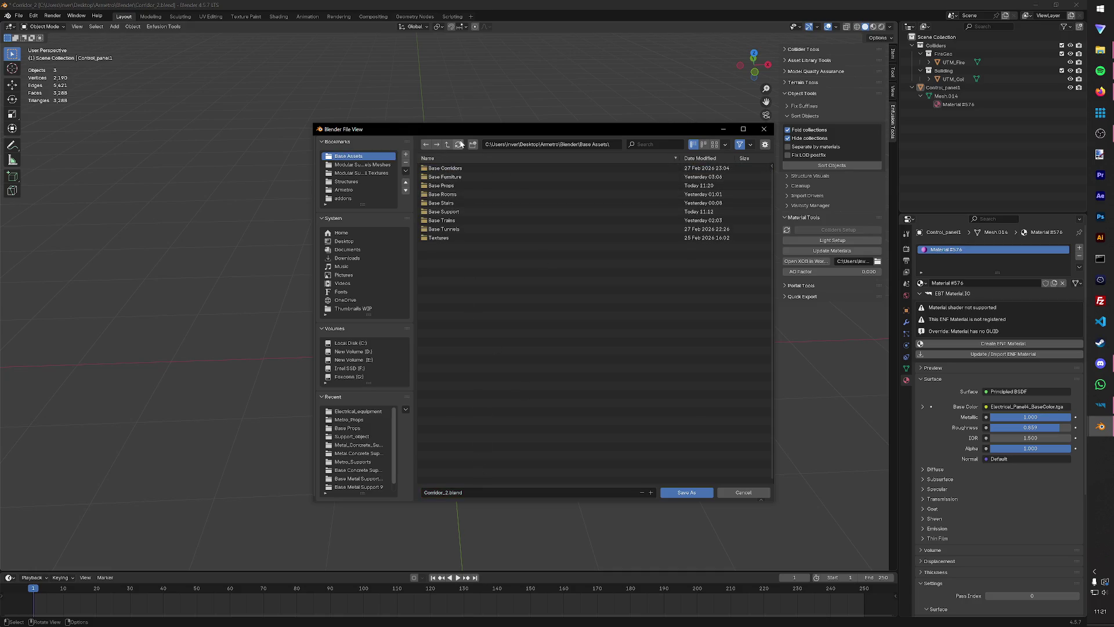
{"action": "left_click", "coordinate": [473, 144]}
{"action": "type", "text": "Base Elect"}
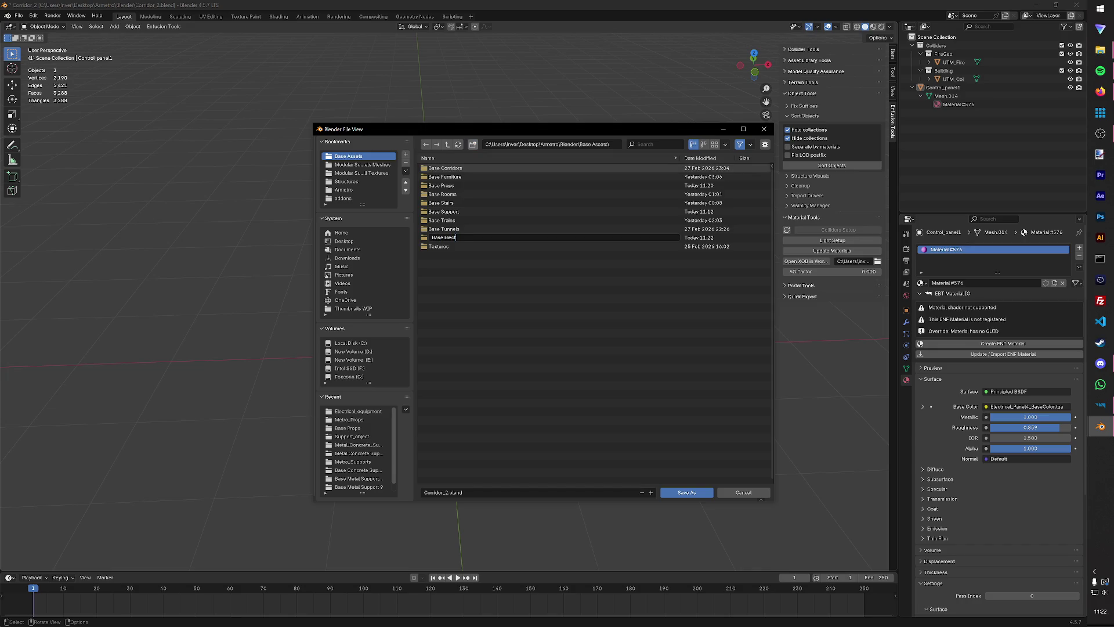
{"action": "type", "text": "ronics"}
{"action": "key", "text": "Return"}
{"action": "double_click", "coordinate": [482, 174]}
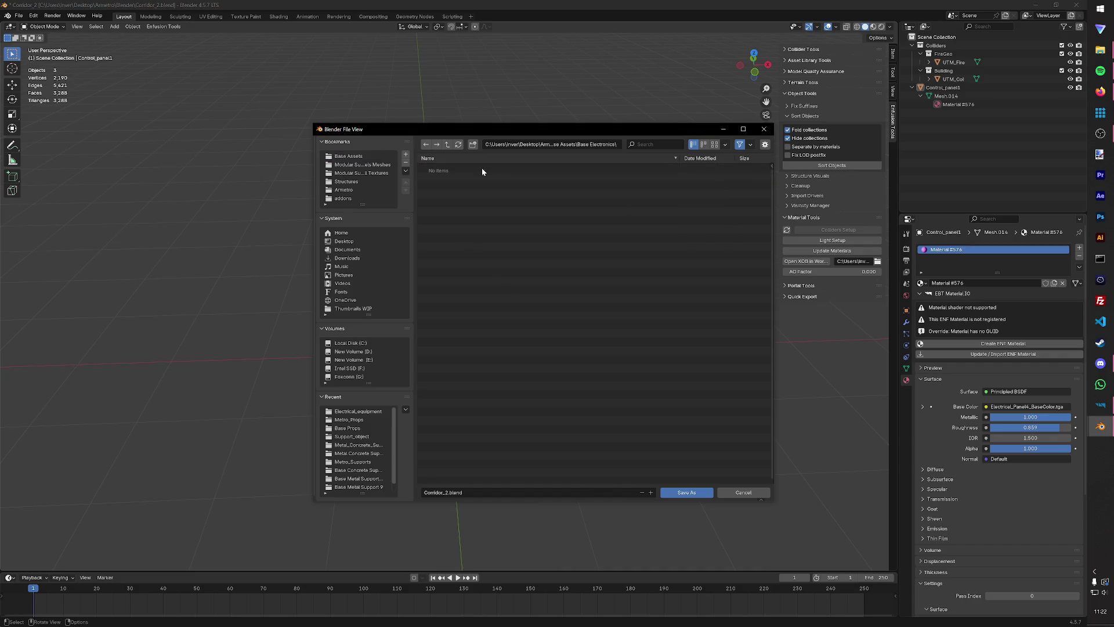
Create a Base Control Panel 1 folder inside it and save the file as Base_Control_Panel_1.
{"action": "left_click", "coordinate": [473, 144]}
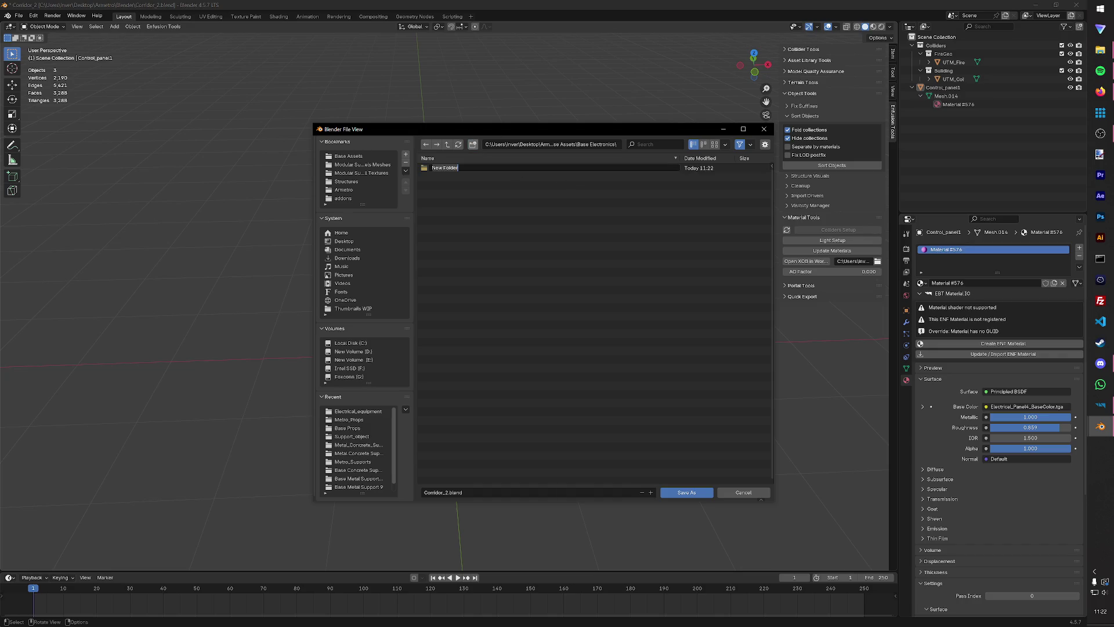
{"action": "type", "text": "Base Control P"}
{"action": "type", "text": "anel 1"}
{"action": "key", "text": "Return"}
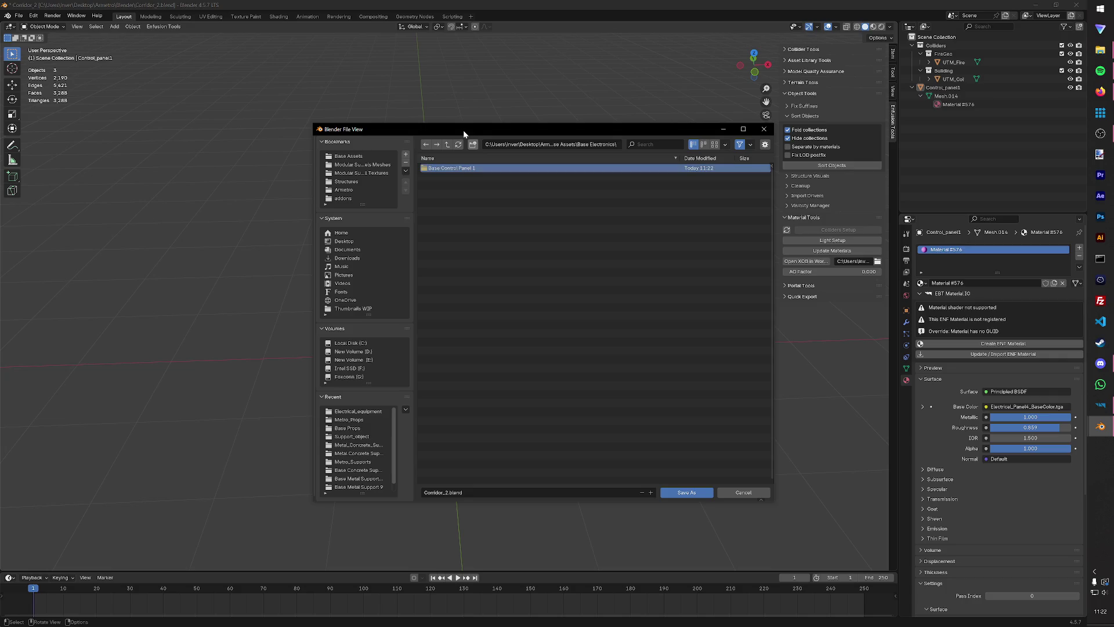
{"action": "double_click", "coordinate": [489, 168]}
{"action": "left_click", "coordinate": [461, 492]}
{"action": "type", "text": "Base"}
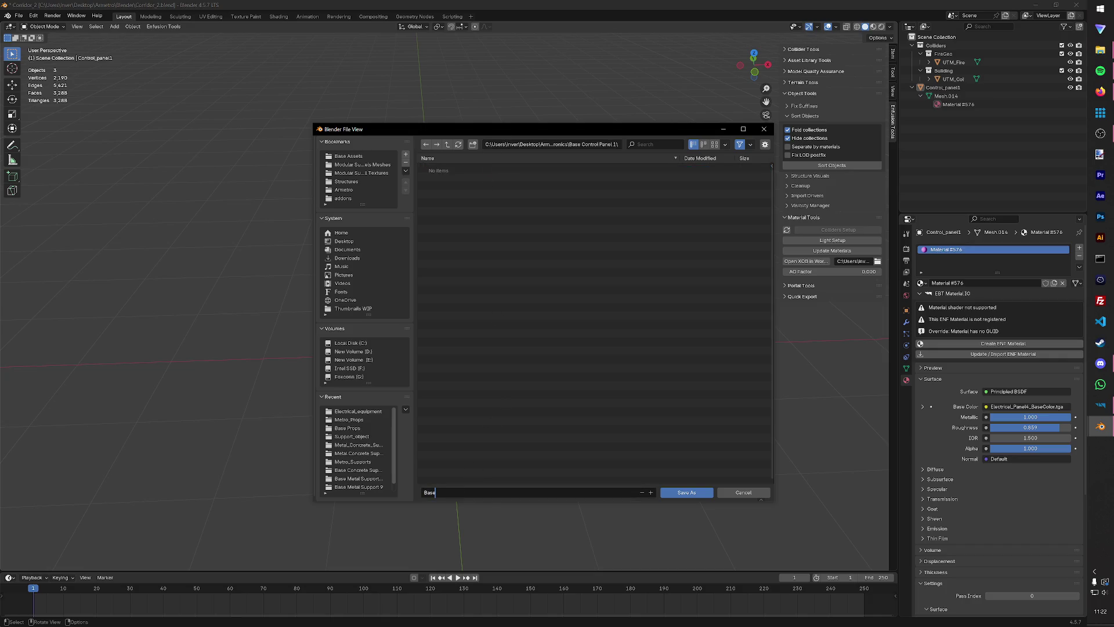
{"action": "type", "text": "_Cottro"}
{"action": "type", "text": "_Panel"}
{"action": "type", "text": "1"}
{"action": "key", "text": "Return"}
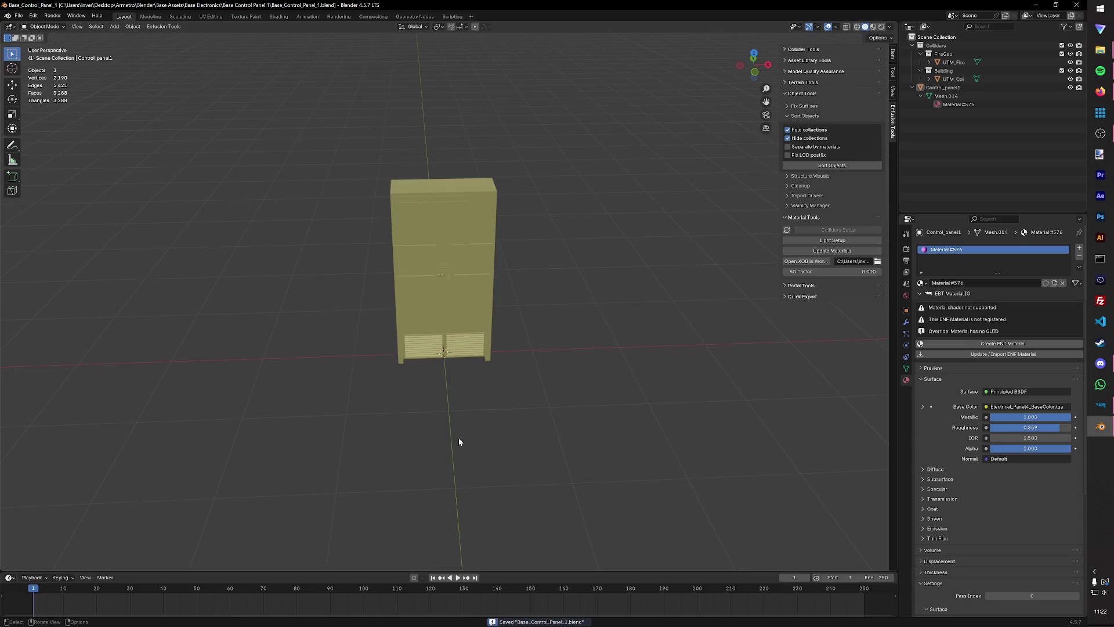
Start an Enfusion FBX export and create a Metro_Electronics folder inside Structures.
{"action": "left_click", "coordinate": [163, 27]}
{"action": "mouse_move", "coordinate": [169, 45]}
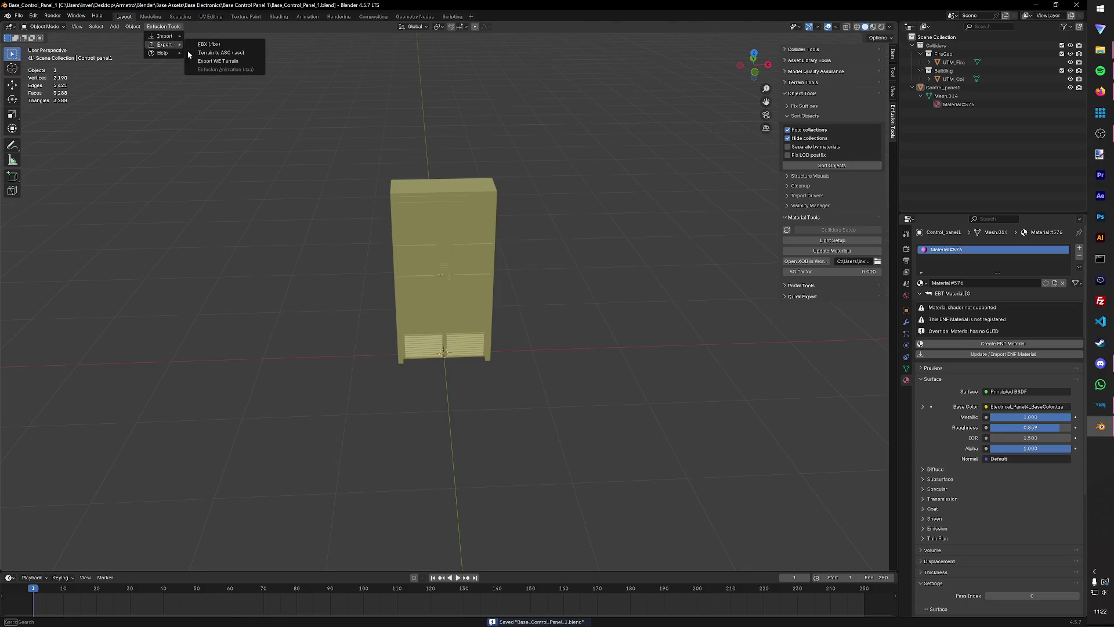
{"action": "left_click", "coordinate": [207, 44]}
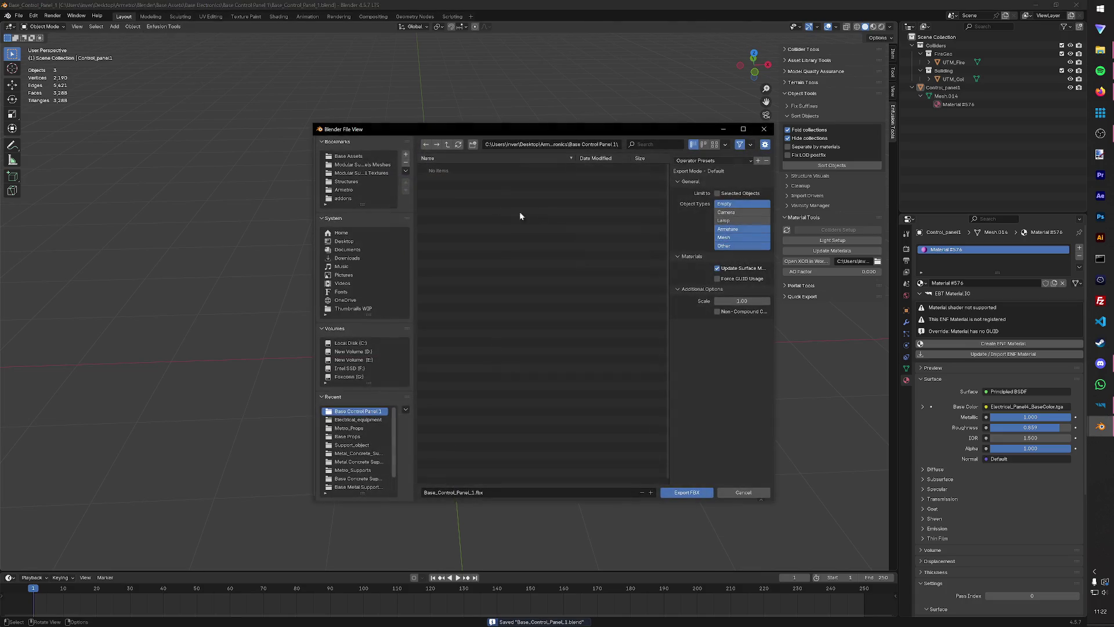
{"action": "left_click", "coordinate": [357, 183]}
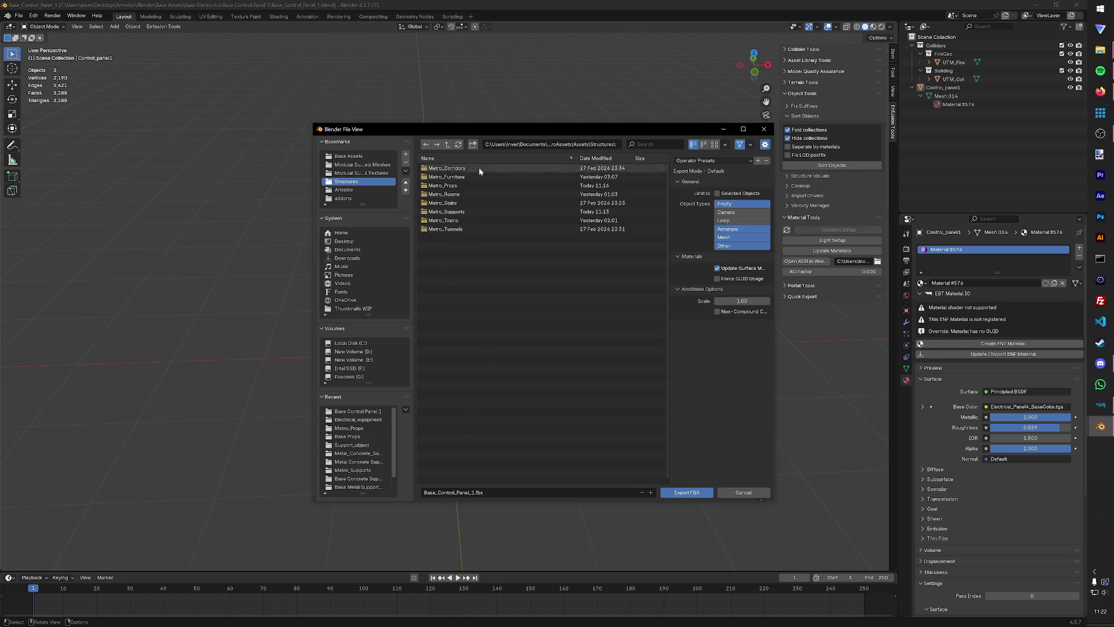
{"action": "left_click", "coordinate": [474, 146]}
{"action": "type", "text": "M"}
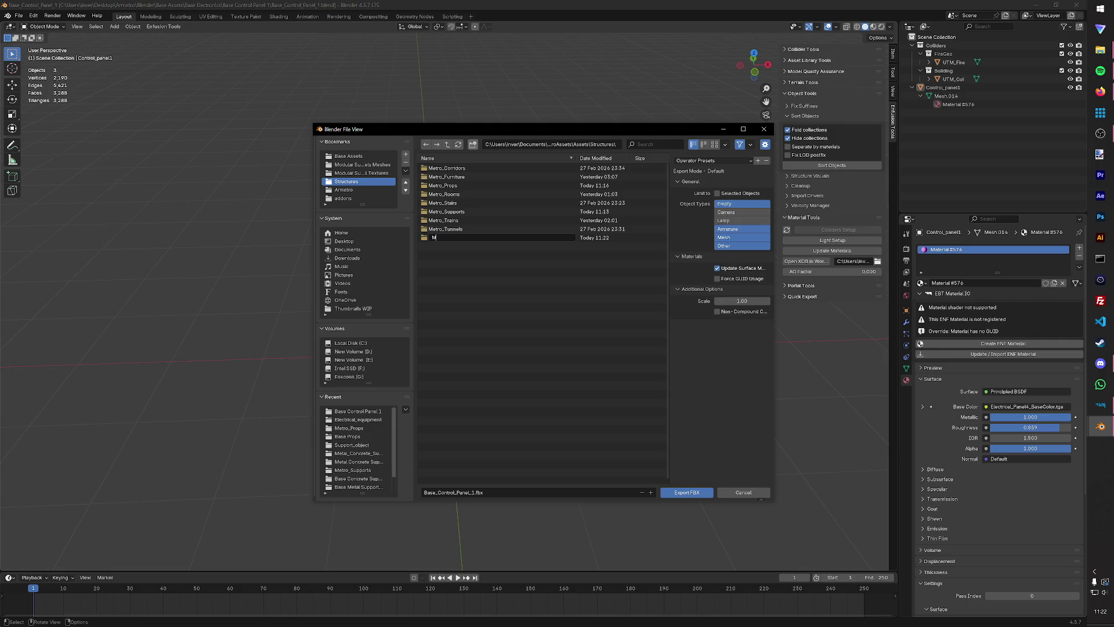
{"action": "type", "text": "etro_Electronics"}
{"action": "key", "text": "Return"}
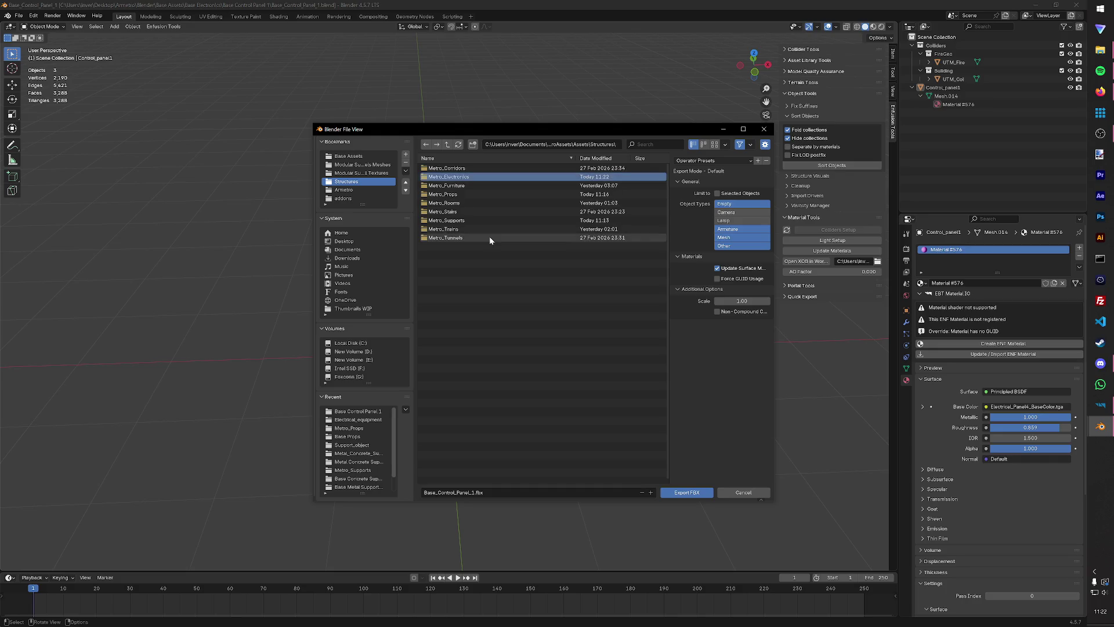
{"action": "key", "text": "Return"}
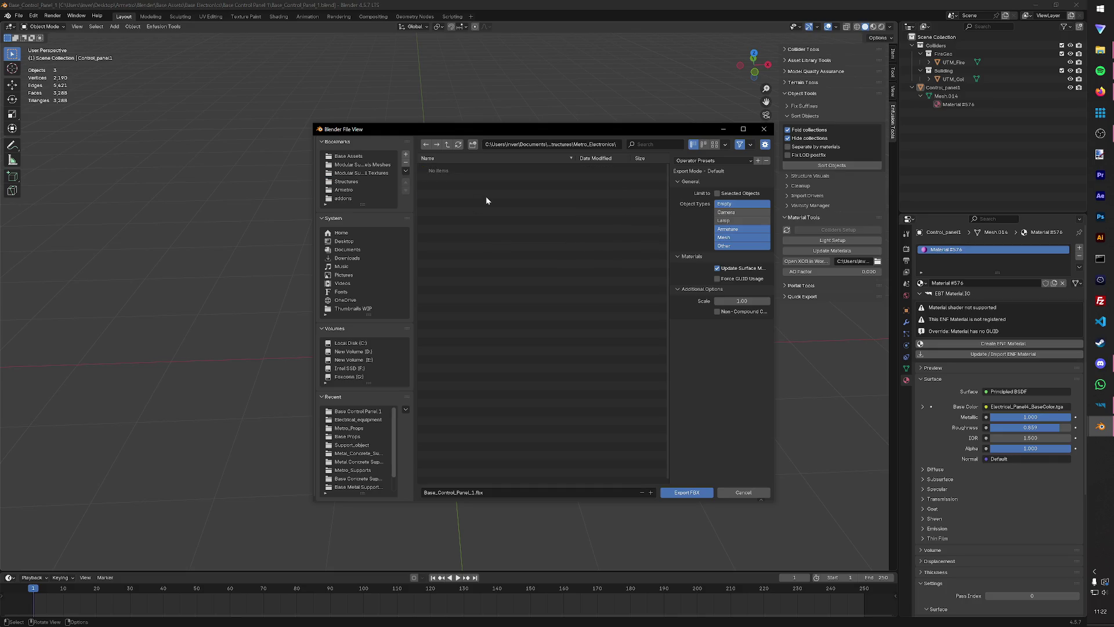
Create a Control_Panels folder in Metro_Electronics and export the FBX into it.
{"action": "left_click", "coordinate": [473, 145]}
{"action": "type", "text": "Control_Panels"}
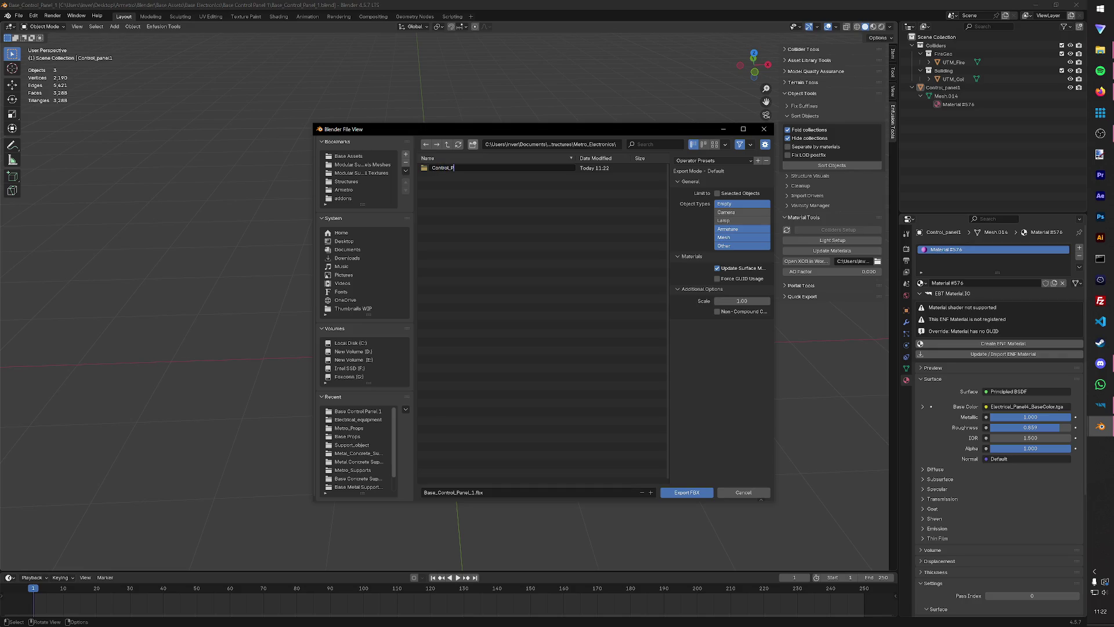
{"action": "key", "text": "Return"}
{"action": "left_click", "coordinate": [476, 148]}
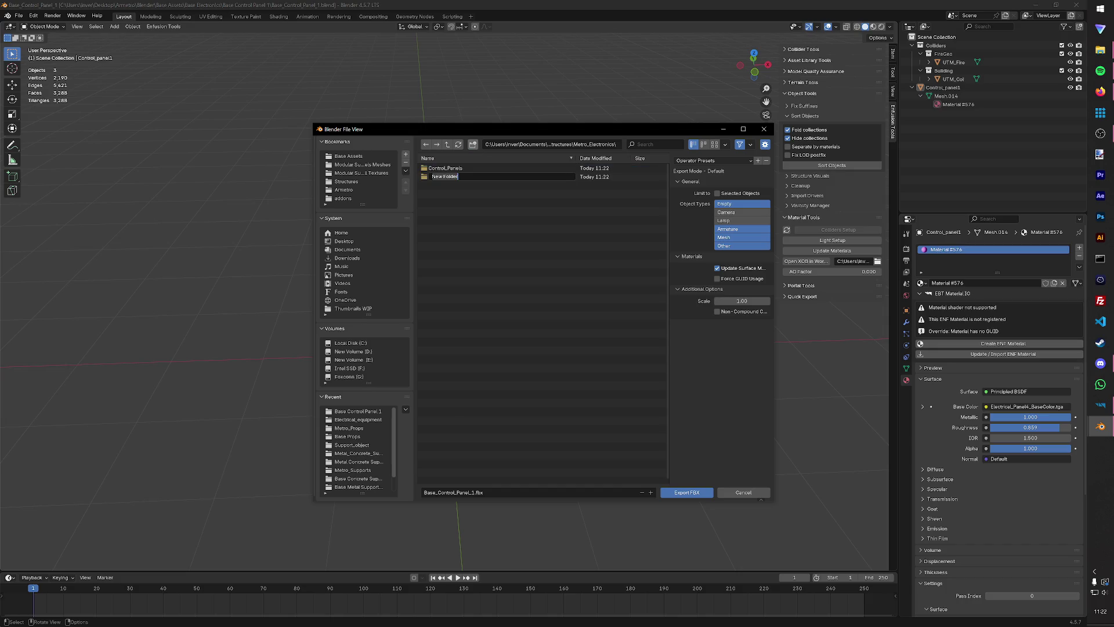
{"action": "key", "text": "Return"}
{"action": "double_click", "coordinate": [453, 176]}
{"action": "left_click", "coordinate": [447, 145]}
{"action": "double_click", "coordinate": [459, 171]}
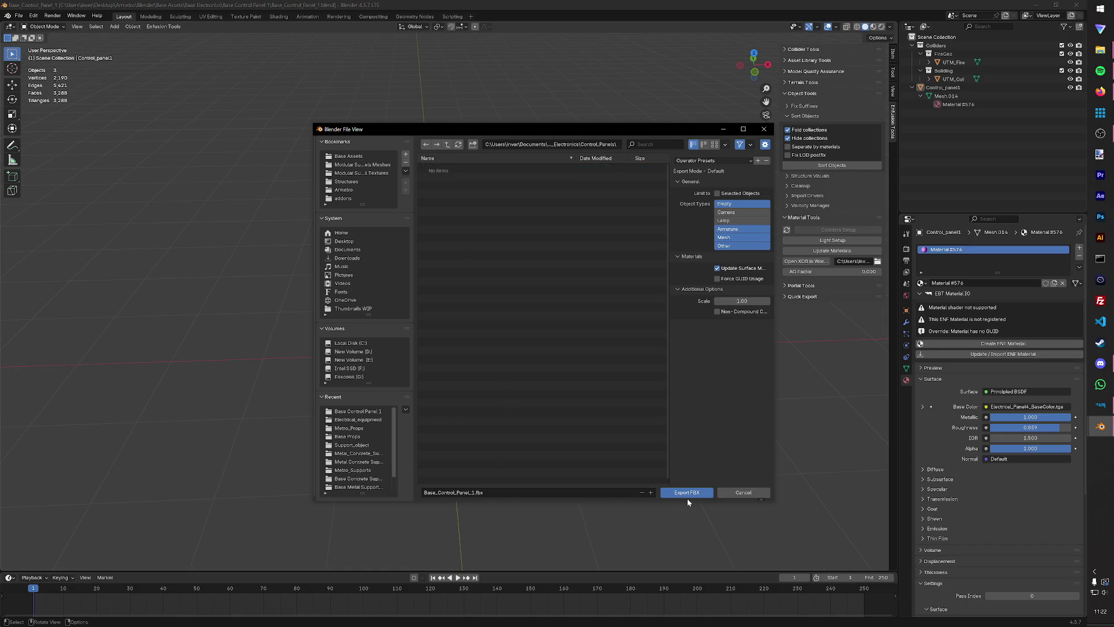
{"action": "left_click", "coordinate": [687, 494]}
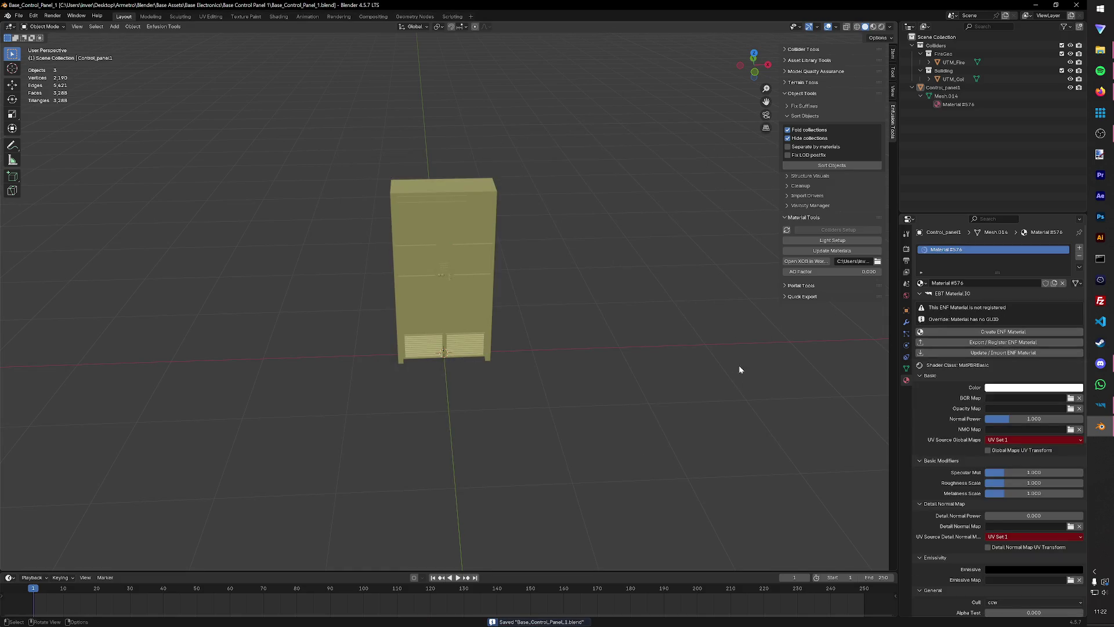
{"action": "left_click", "coordinate": [1102, 410]}
In Workbench, collapse Metro_Supports and Metro_Props and show Metro_Electronics contents.
{"action": "left_click", "coordinate": [139, 358]}
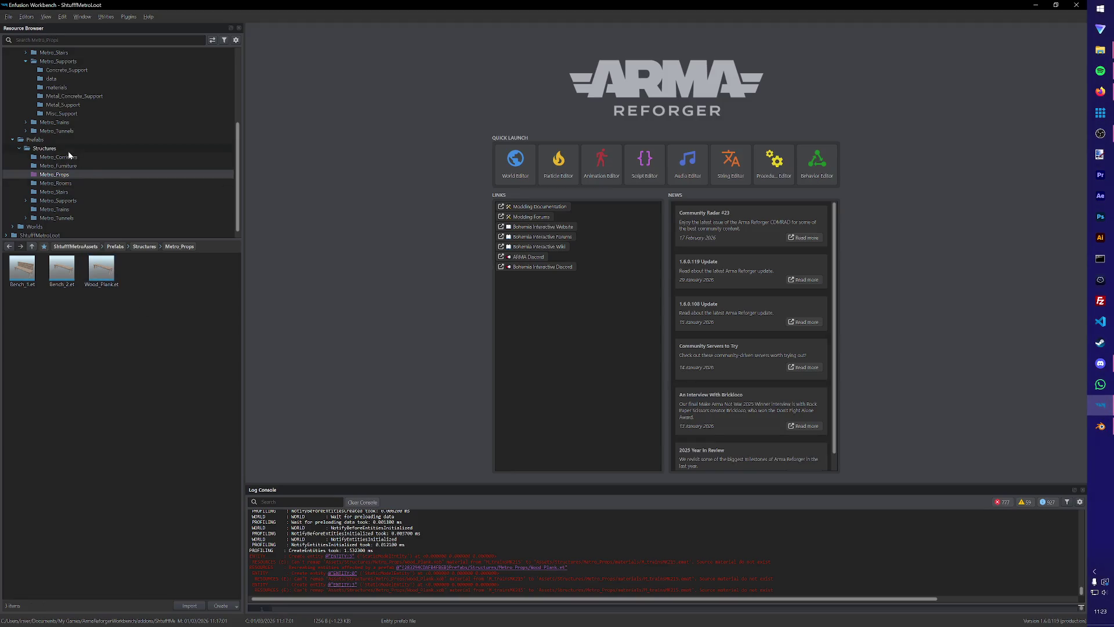
{"action": "left_click", "coordinate": [1101, 426]}
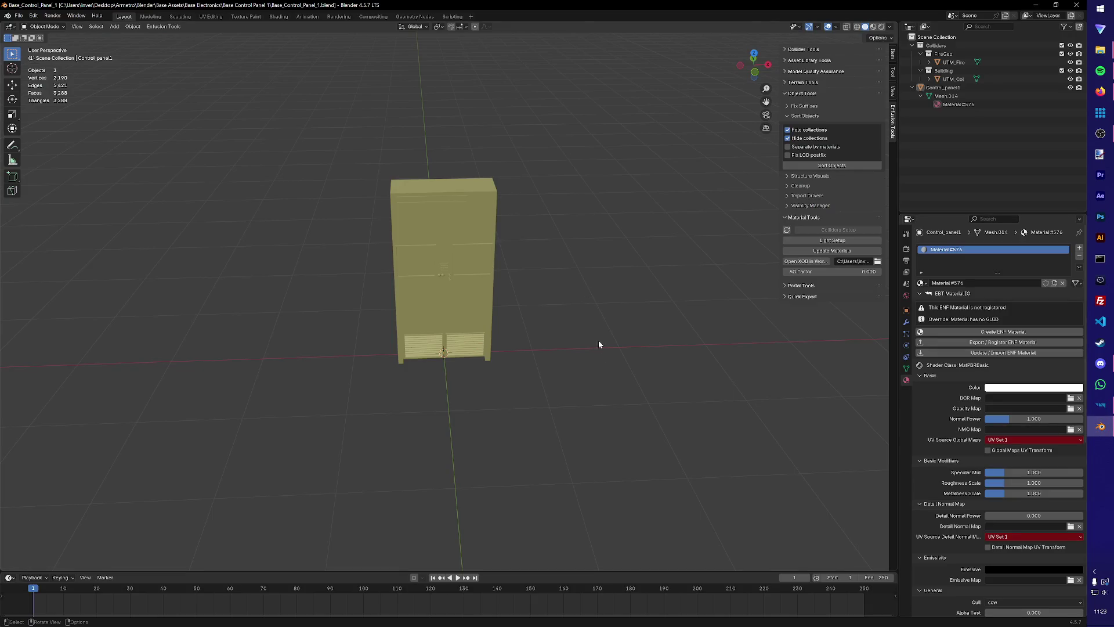
{"action": "left_click", "coordinate": [1101, 405]}
{"action": "scroll", "coordinate": [102, 154], "scroll_direction": "up", "scroll_amount": 2}
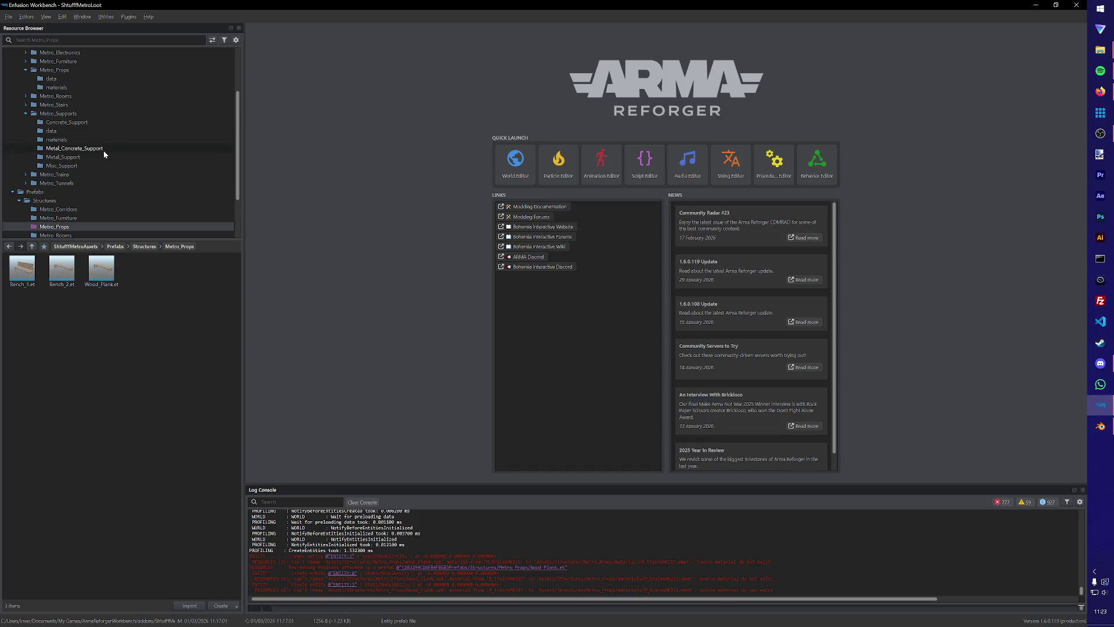
{"action": "scroll", "coordinate": [99, 153], "scroll_direction": "up", "scroll_amount": 1}
{"action": "left_click", "coordinate": [26, 140]}
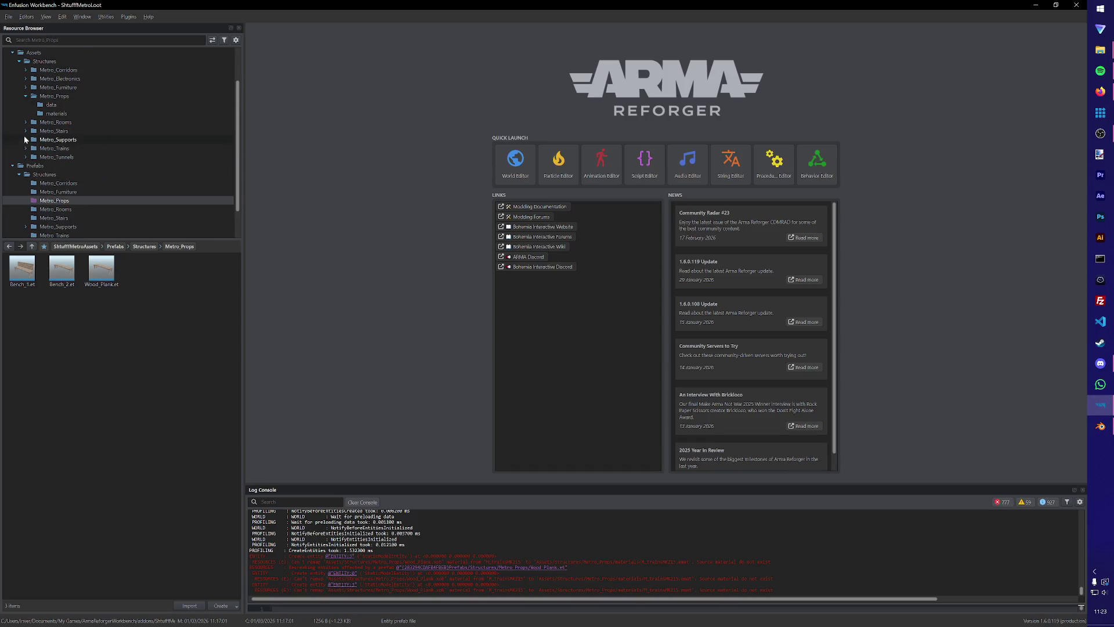
{"action": "left_click", "coordinate": [26, 97]}
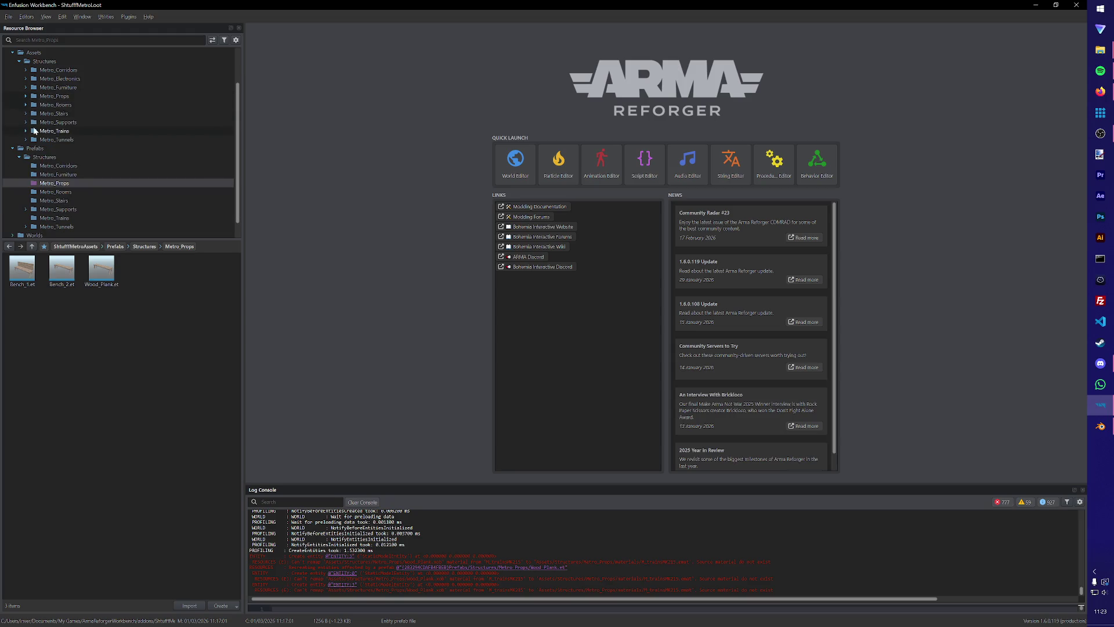
{"action": "left_click", "coordinate": [28, 81]}
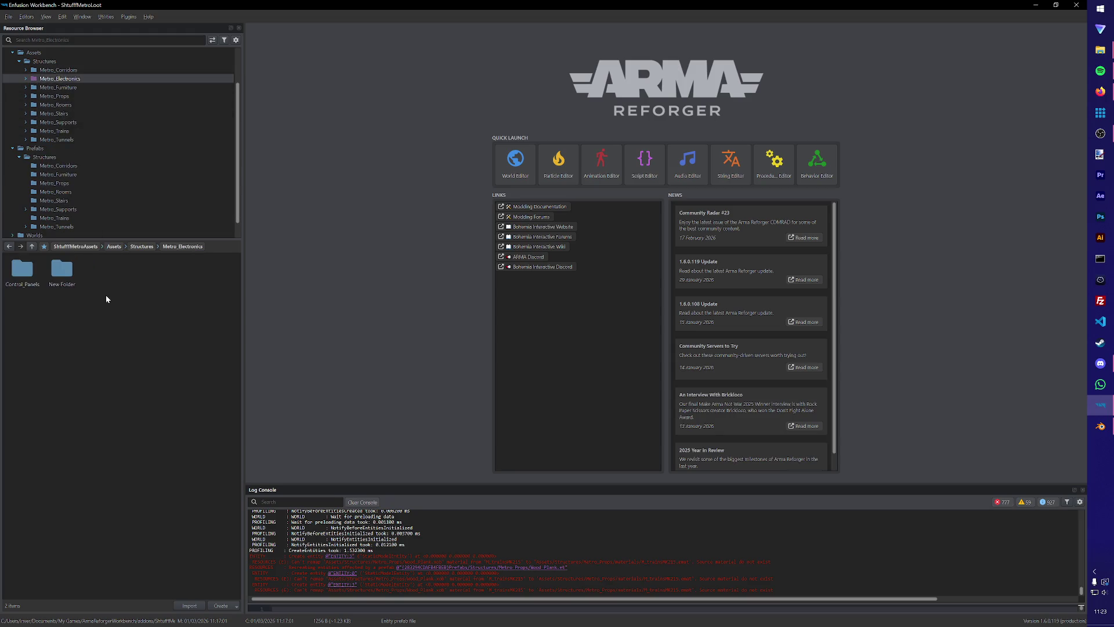
Delete the stray New Folder and open the Control_Panels folder.
{"action": "left_click", "coordinate": [61, 269]}
{"action": "key", "text": "Delete"}
{"action": "double_click", "coordinate": [26, 270]}
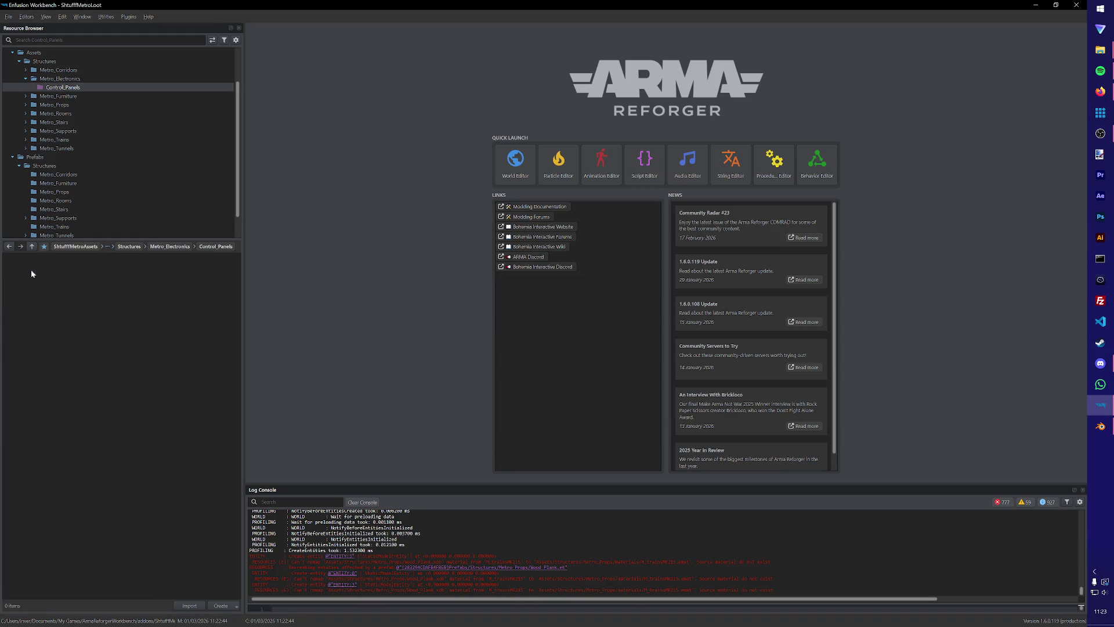
{"action": "left_click", "coordinate": [1100, 426]}
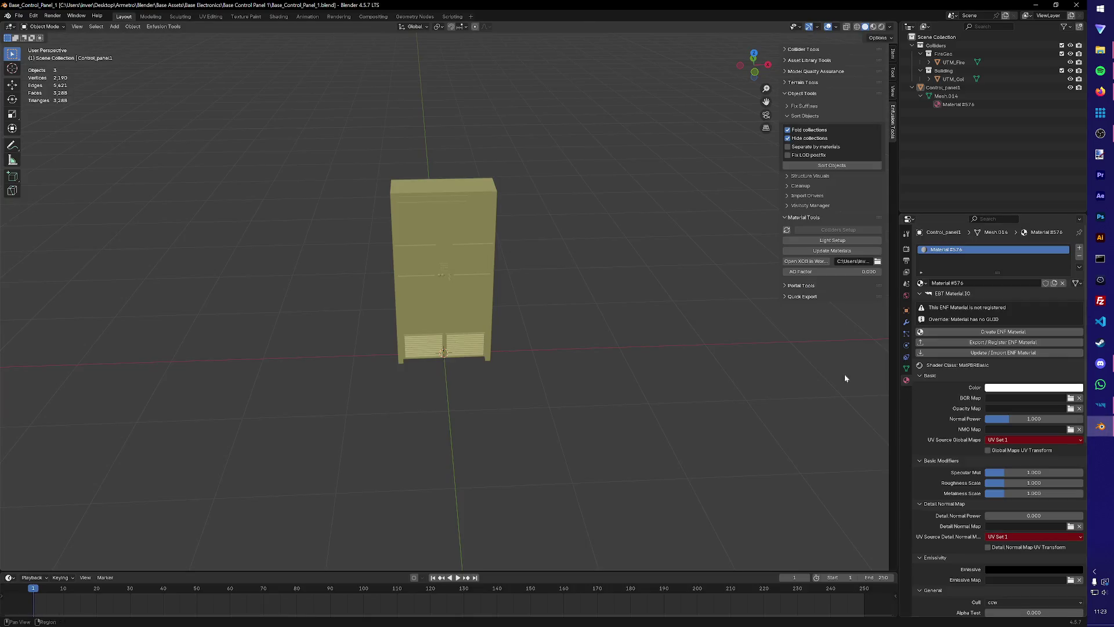
Export the control panel FBX into Control_Panels, which errors on material name 'Material #57.6'.
{"action": "left_click", "coordinate": [163, 26]}
{"action": "mouse_move", "coordinate": [165, 37]}
{"action": "left_click", "coordinate": [209, 45]}
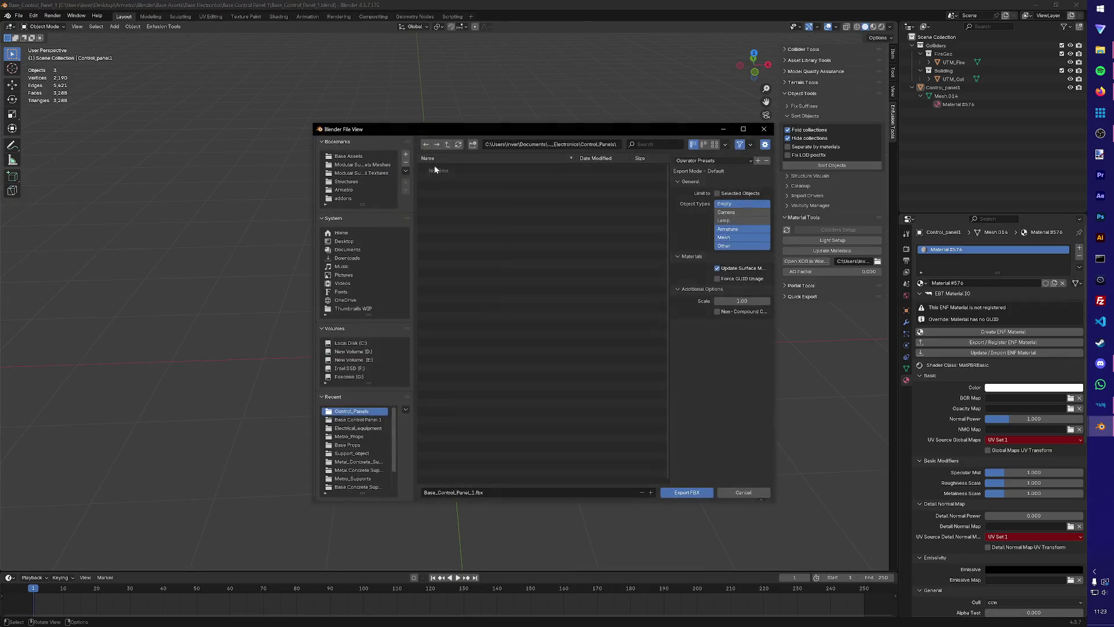
{"action": "left_click", "coordinate": [448, 144]}
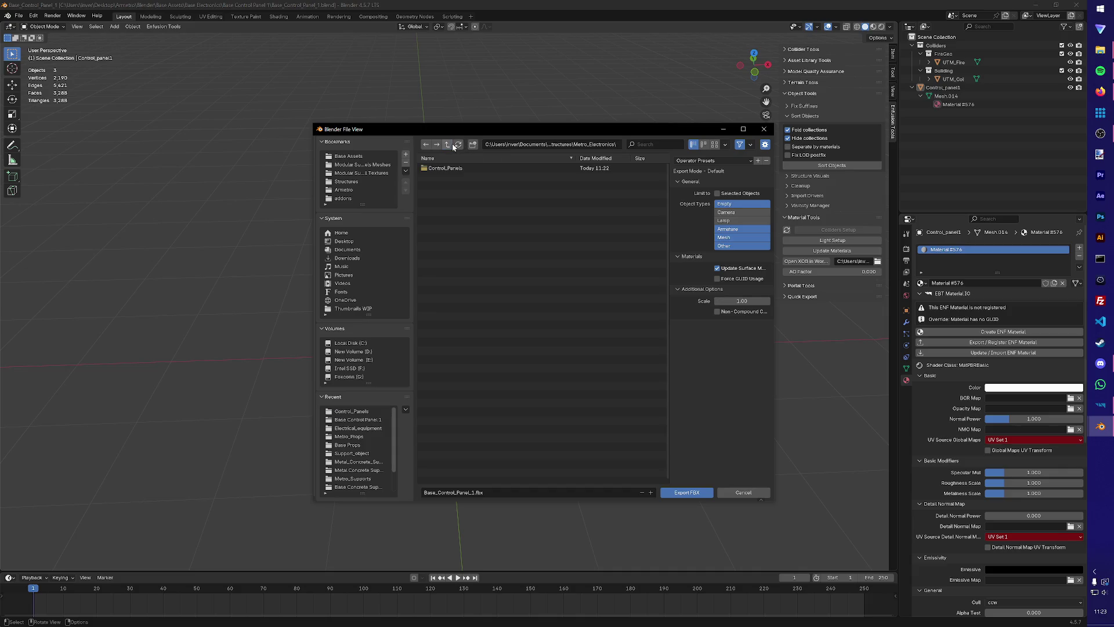
{"action": "double_click", "coordinate": [450, 169]}
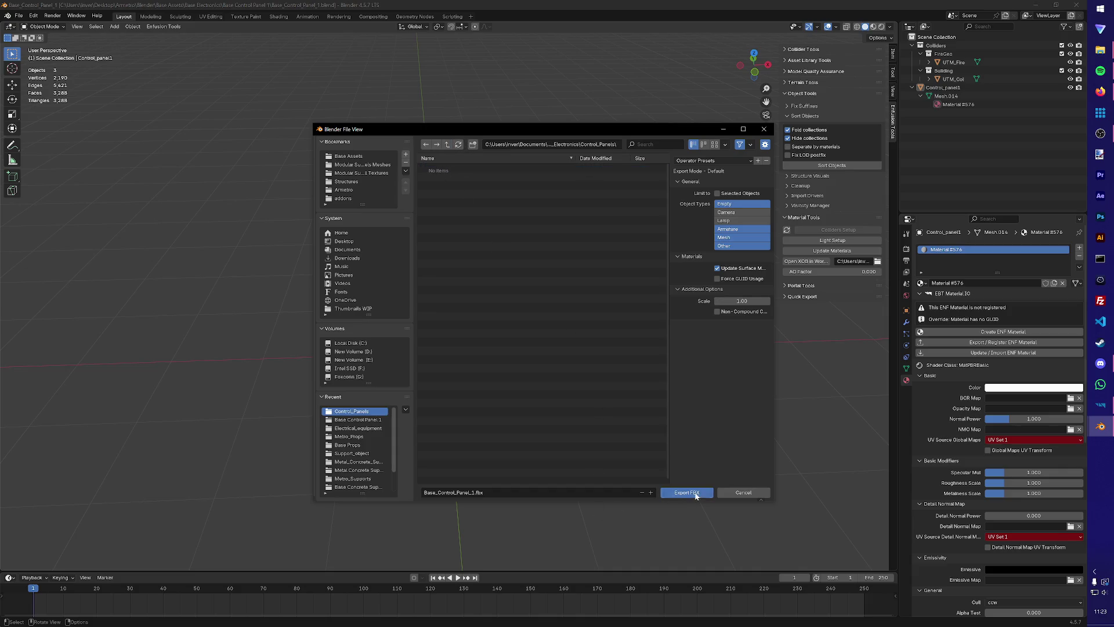
{"action": "left_click", "coordinate": [687, 493]}
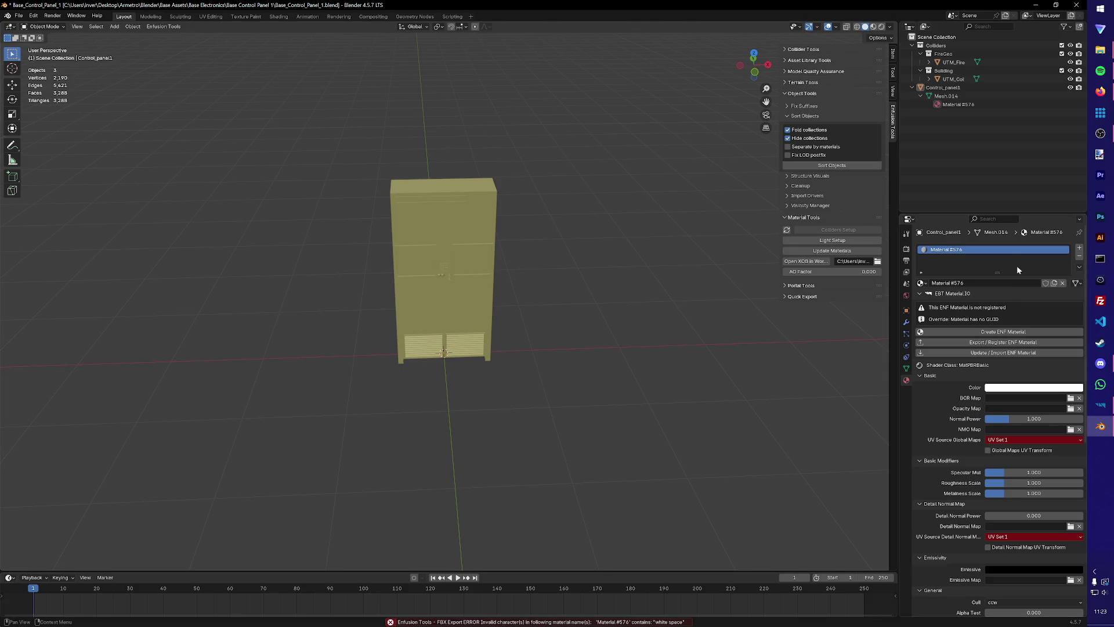
Check the Control_Panels folder under Metro_Electronics in Workbench.
{"action": "left_click", "coordinate": [1101, 404]}
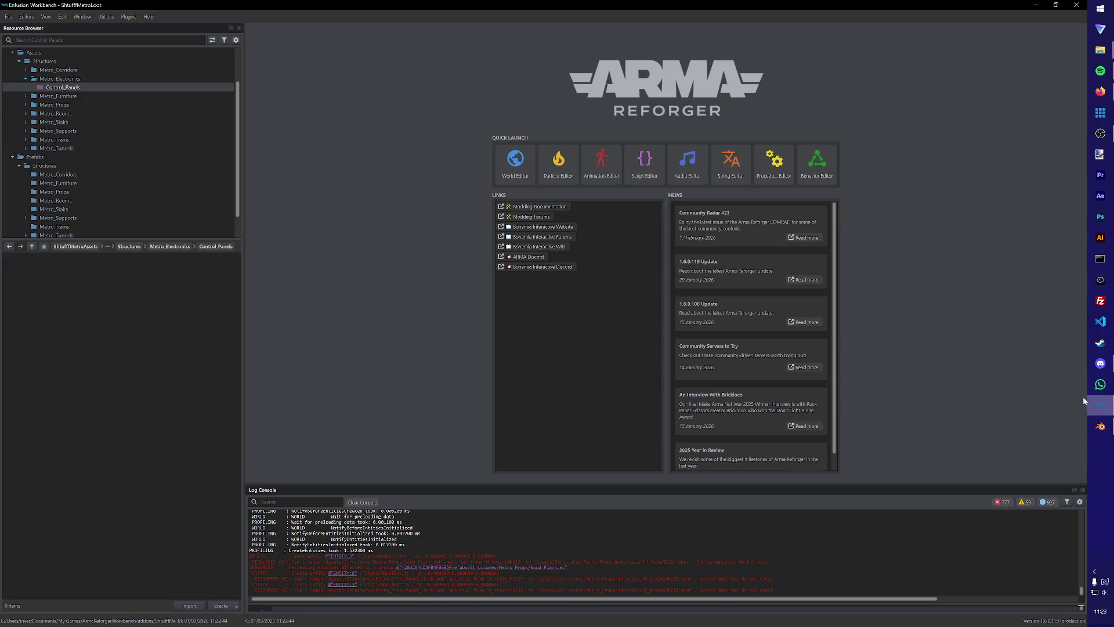
{"action": "left_click", "coordinate": [59, 78]}
{"action": "left_click", "coordinate": [22, 271]}
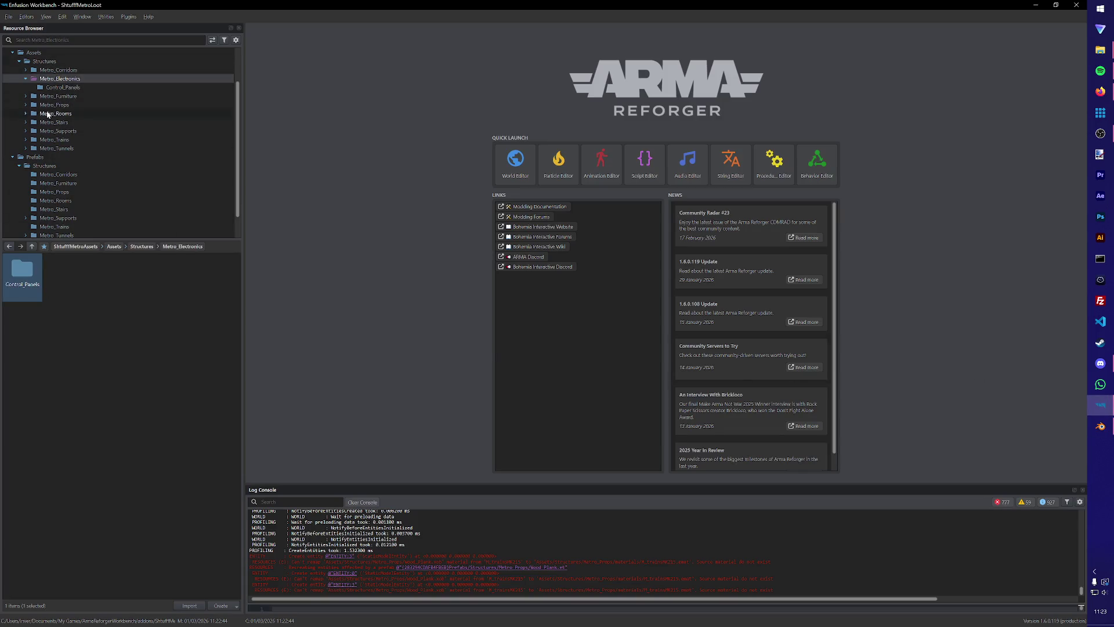
{"action": "left_click", "coordinate": [1100, 426]}
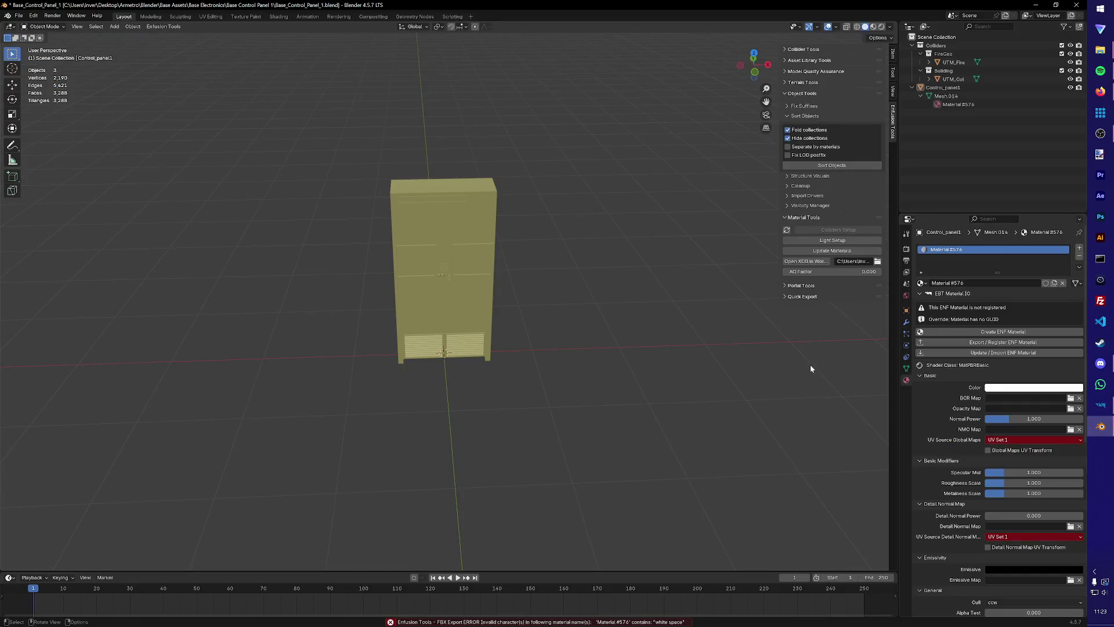
Rename the material to 'Material 576' and retry the FBX export.
{"action": "double_click", "coordinate": [957, 249]}
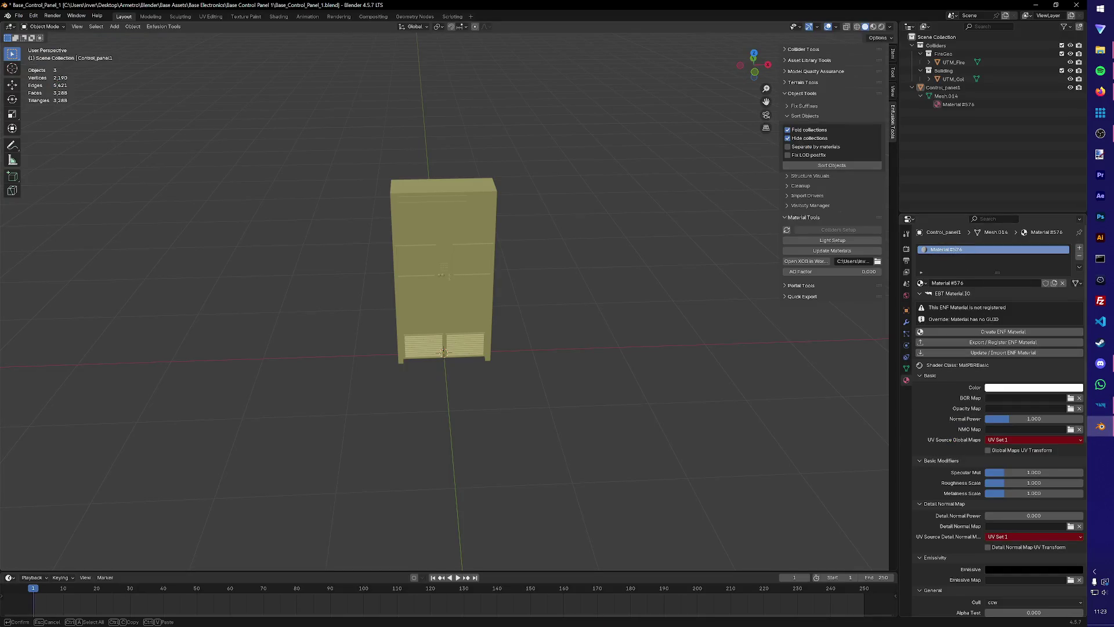
{"action": "key", "text": "Return"}
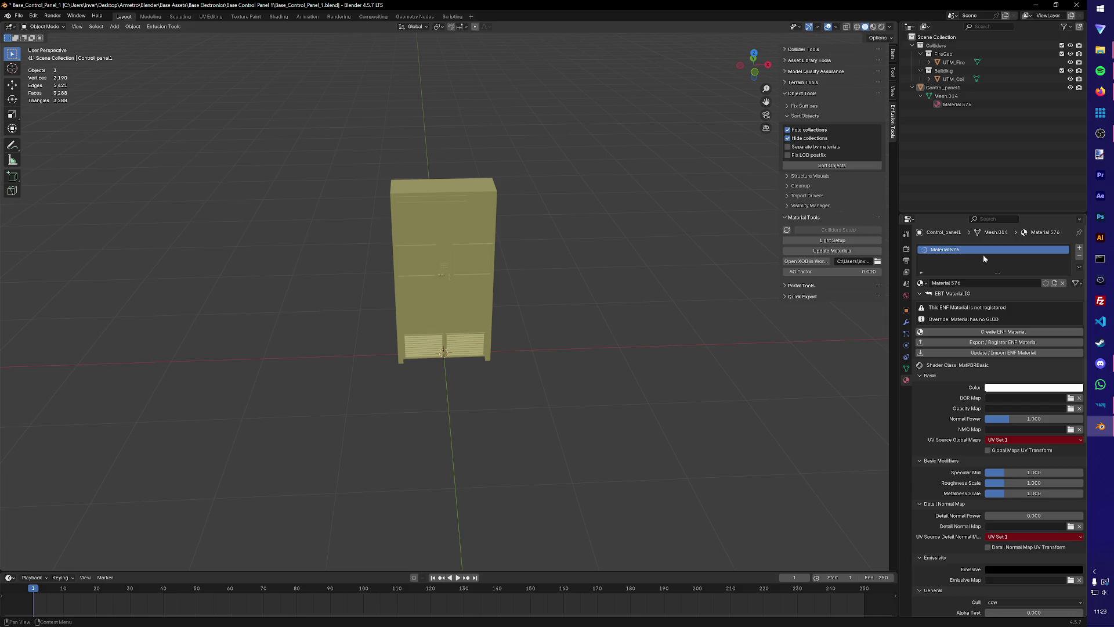
{"action": "left_click", "coordinate": [163, 26]}
{"action": "mouse_move", "coordinate": [168, 45]}
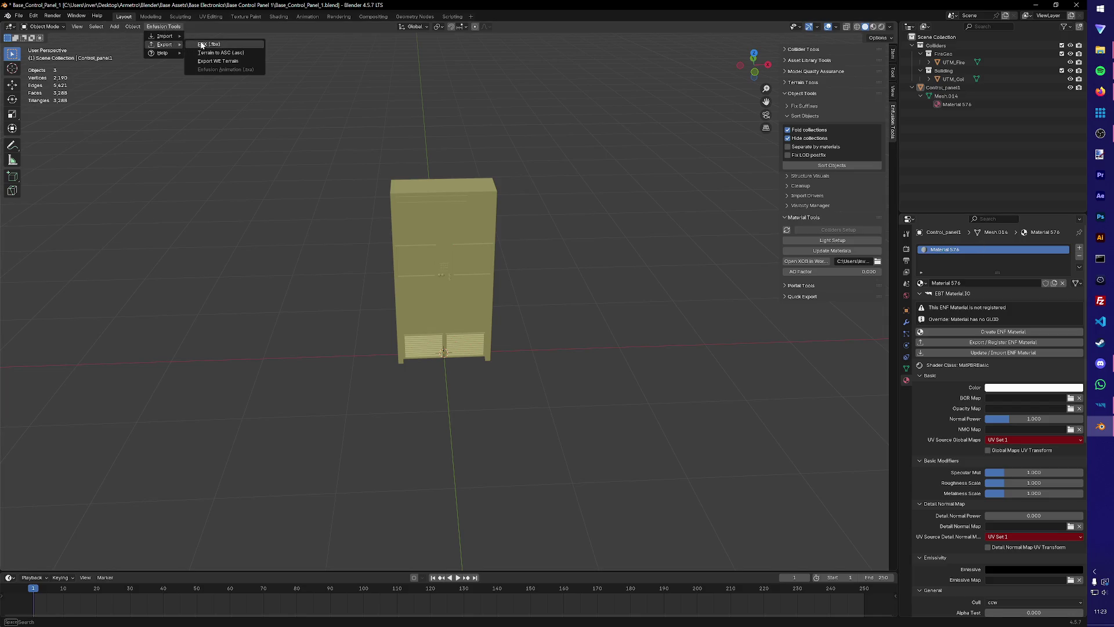
{"action": "left_click", "coordinate": [202, 44]}
{"action": "left_click", "coordinate": [696, 492]}
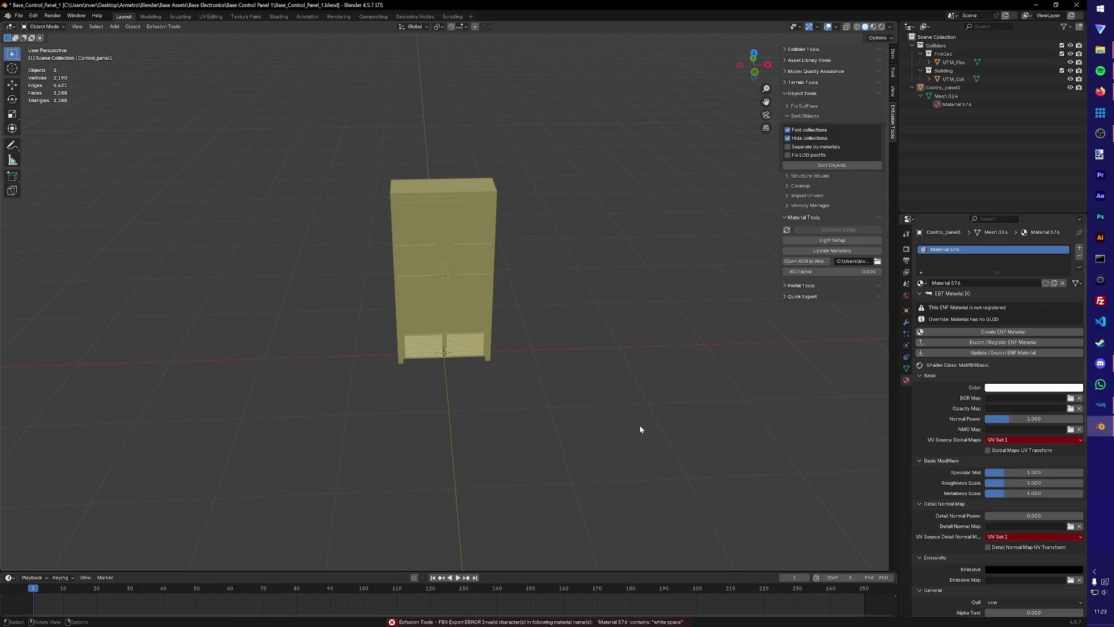
Remove the space so the material is named Material576, and save the blend file.
{"action": "double_click", "coordinate": [963, 104]}
{"action": "left_click", "coordinate": [965, 104]}
{"action": "key", "text": "BackSpace"}
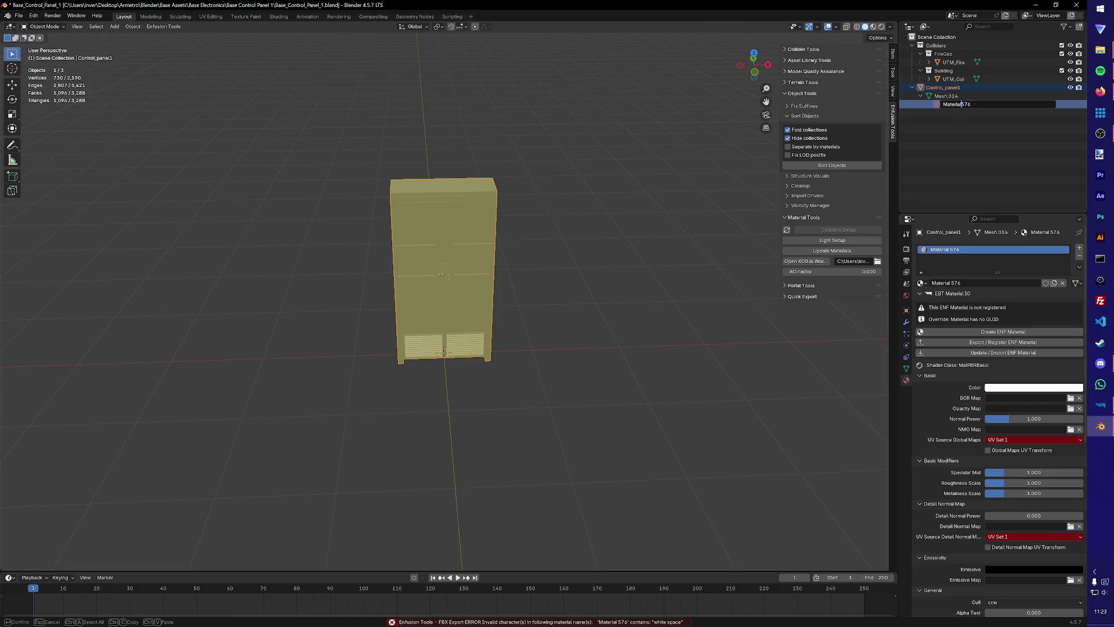
{"action": "key", "text": "Return"}
{"action": "key", "text": "ctrl+s"}
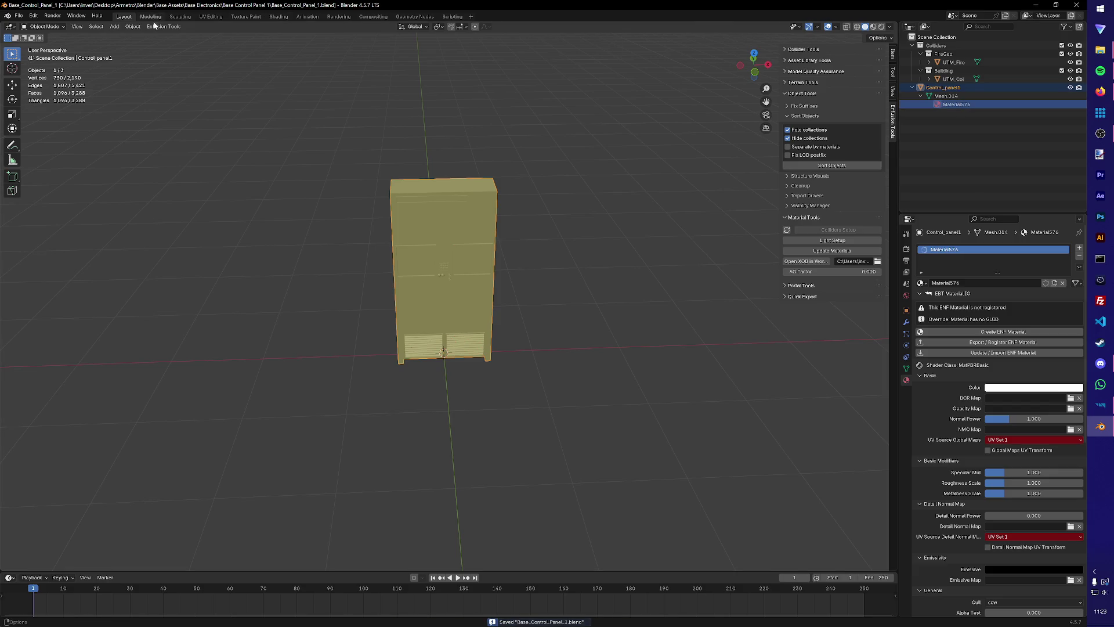
Export the control panel FBX again and register it as a model in Workbench.
{"action": "left_click", "coordinate": [163, 26]}
{"action": "mouse_move", "coordinate": [180, 44]}
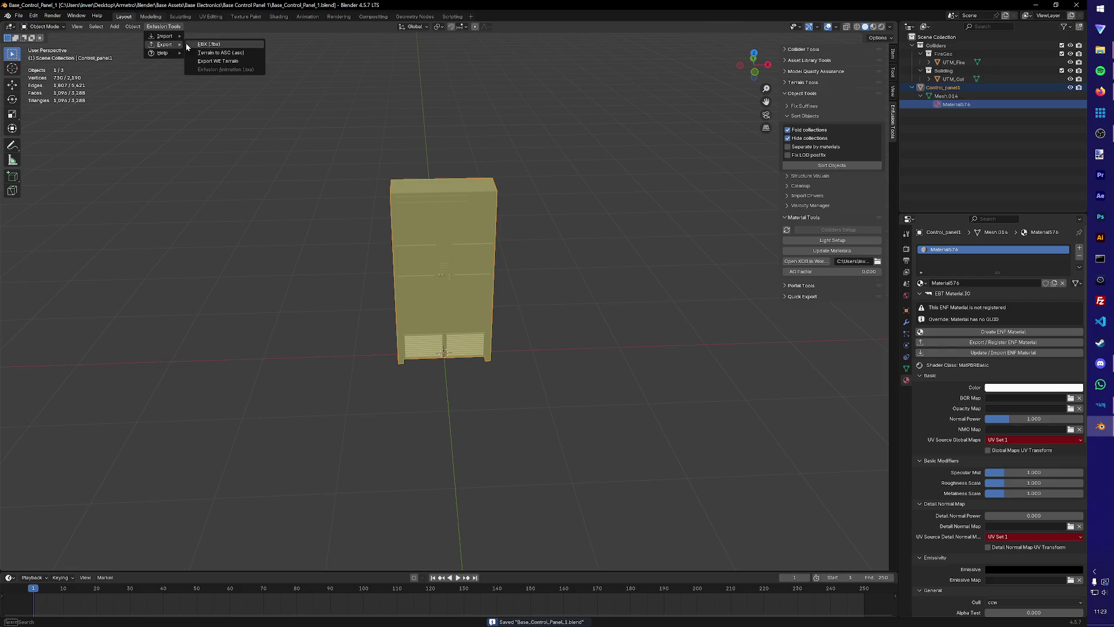
{"action": "left_click", "coordinate": [232, 45]}
{"action": "left_click", "coordinate": [688, 492]}
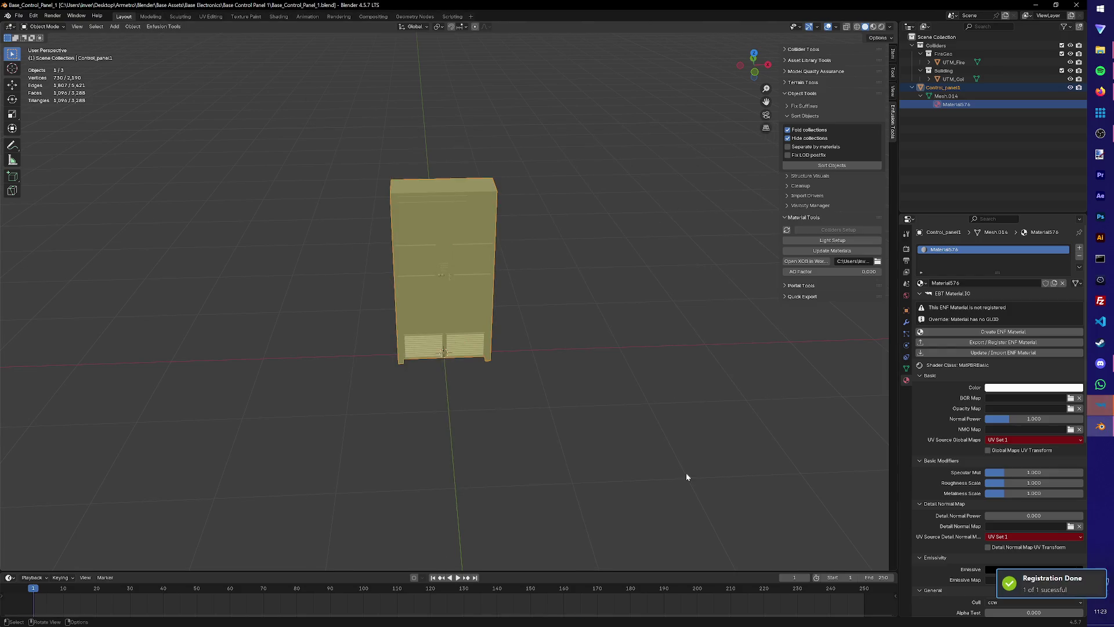
{"action": "left_click", "coordinate": [1099, 409]}
{"action": "left_click", "coordinate": [537, 335]}
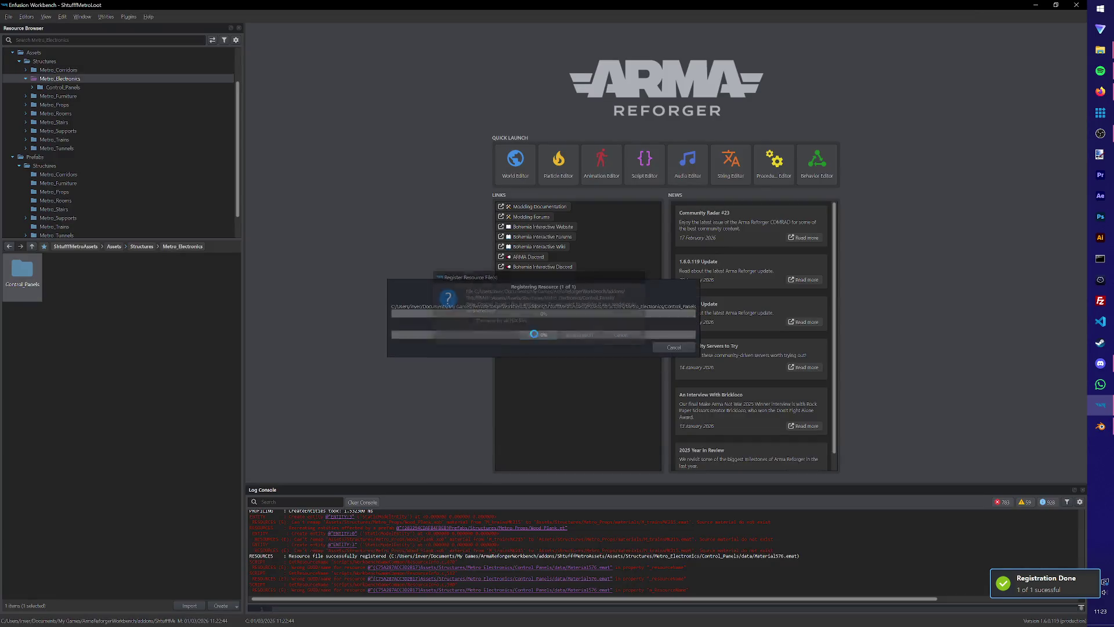
Open the Control_Panels data folder and select Material576.emat.
{"action": "left_click", "coordinate": [72, 104]}
{"action": "left_click", "coordinate": [61, 88]}
{"action": "left_click", "coordinate": [32, 87]}
{"action": "left_click", "coordinate": [24, 287]}
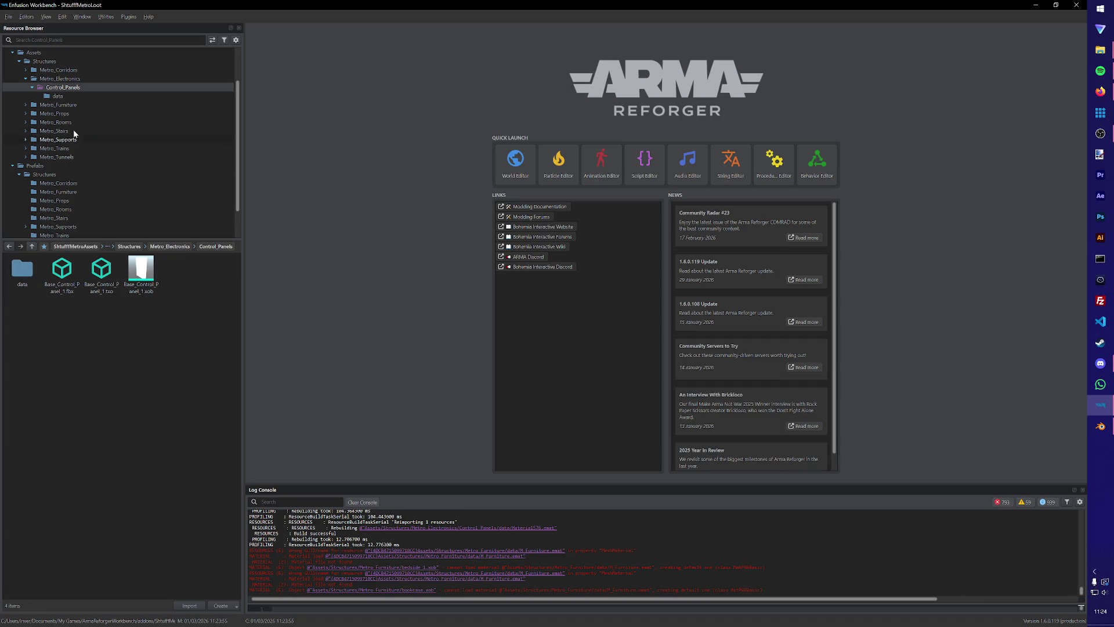
{"action": "left_click", "coordinate": [40, 70]}
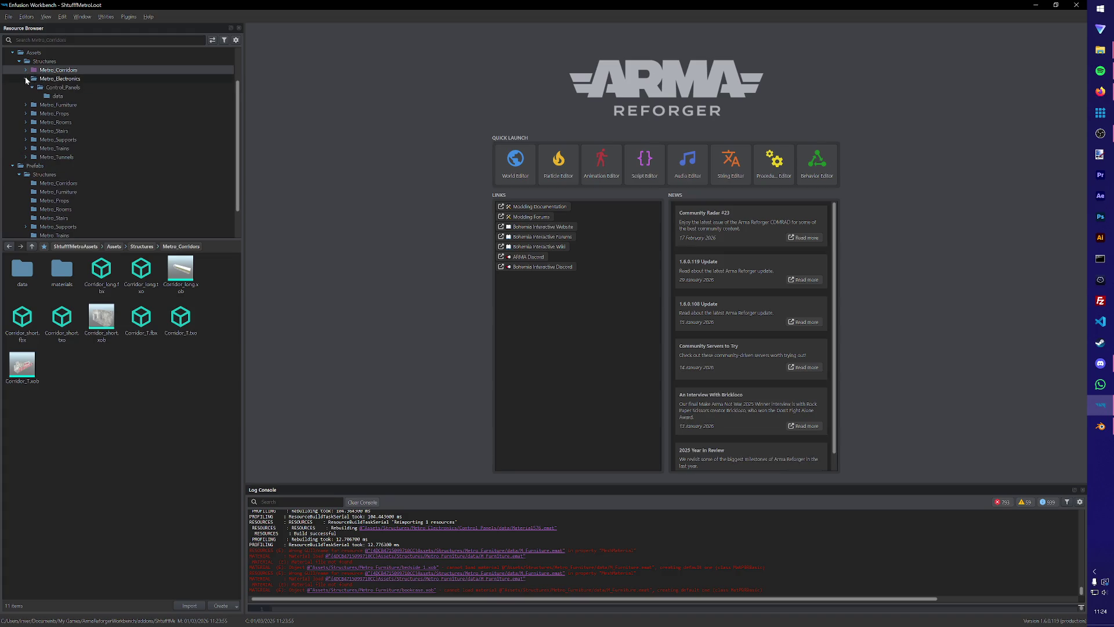
{"action": "left_click", "coordinate": [40, 87]}
{"action": "left_click", "coordinate": [51, 96]}
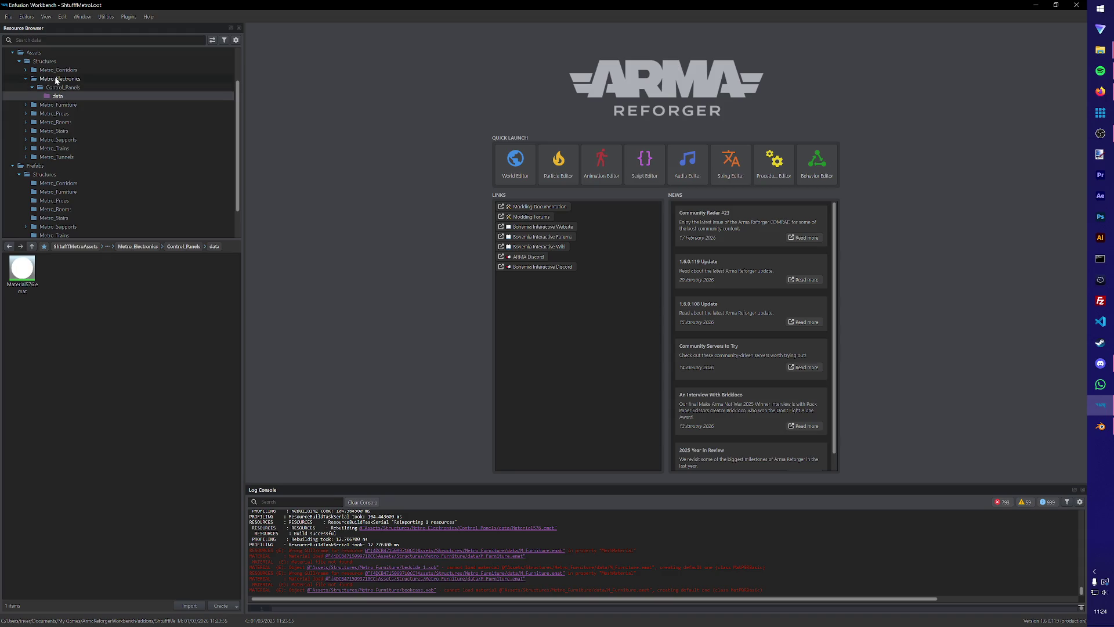
{"action": "left_click", "coordinate": [22, 270]}
List the Metro_Electronics folder contents and bring up options on its empty area.
{"action": "scroll", "coordinate": [58, 145], "scroll_direction": "up", "scroll_amount": 2}
{"action": "left_click", "coordinate": [74, 87]}
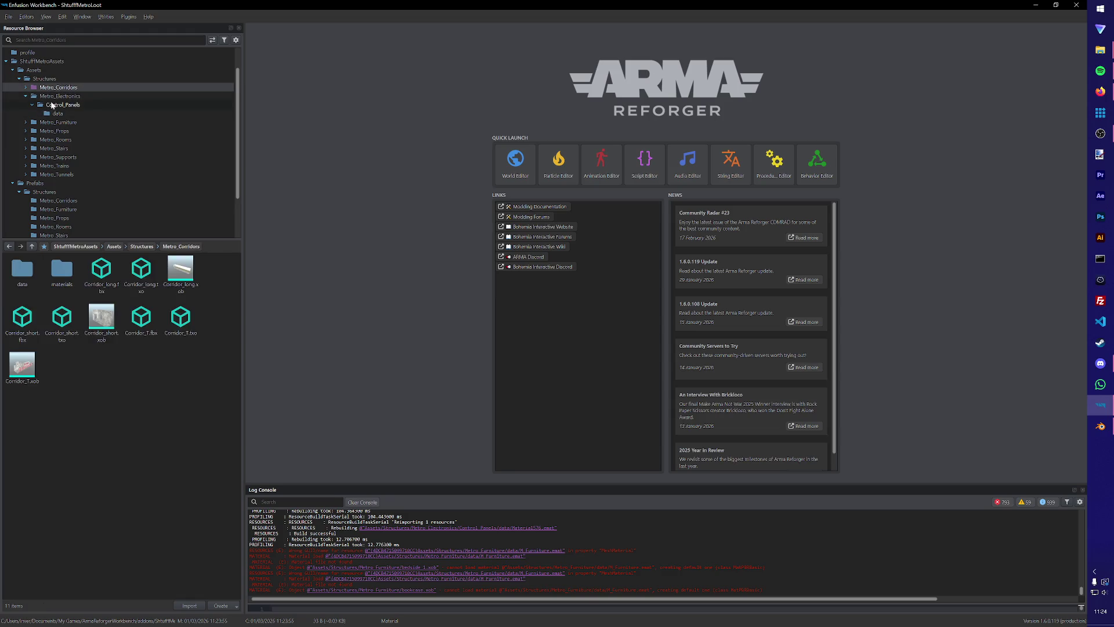
{"action": "left_click", "coordinate": [53, 97]}
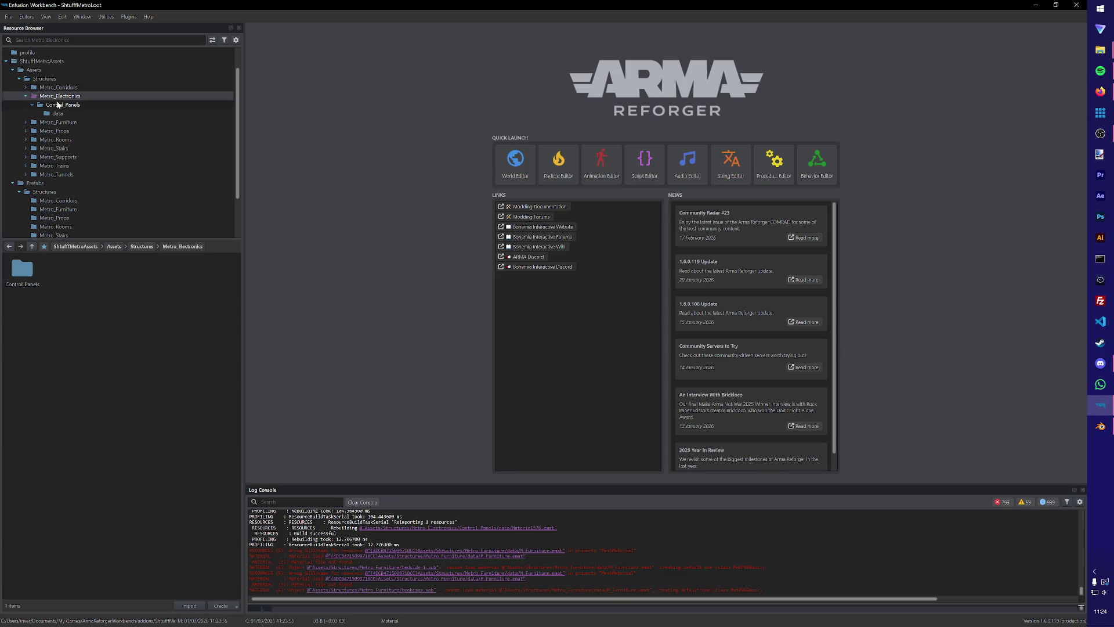
{"action": "left_click", "coordinate": [57, 114]}
{"action": "left_click", "coordinate": [59, 96]}
{"action": "right_click", "coordinate": [141, 344]}
Create new 'data' and 'materials' folders under Metro_Electronics.
{"action": "left_click", "coordinate": [161, 378]}
{"action": "type", "text": "data"}
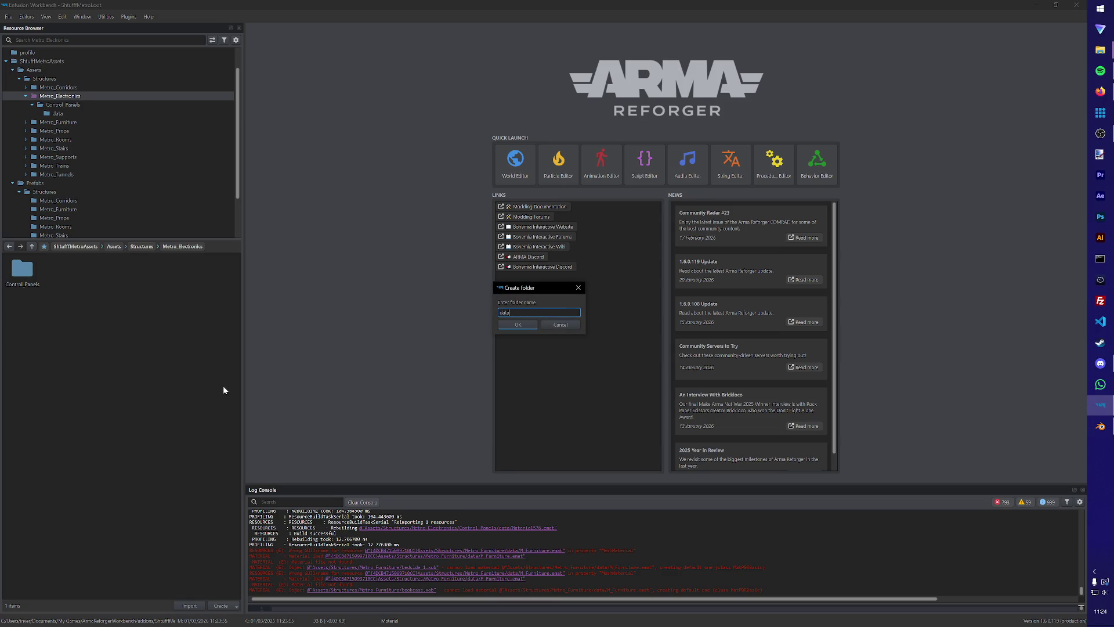
{"action": "key", "text": "Return"}
{"action": "right_click", "coordinate": [137, 330]}
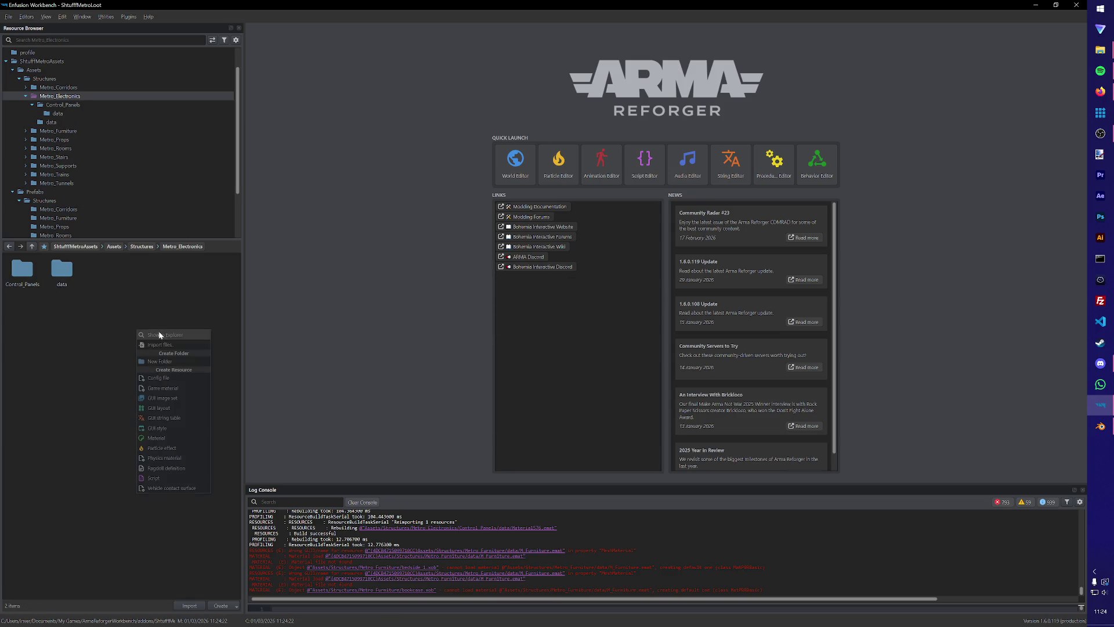
{"action": "left_click", "coordinate": [174, 361]}
{"action": "type", "text": "mater"}
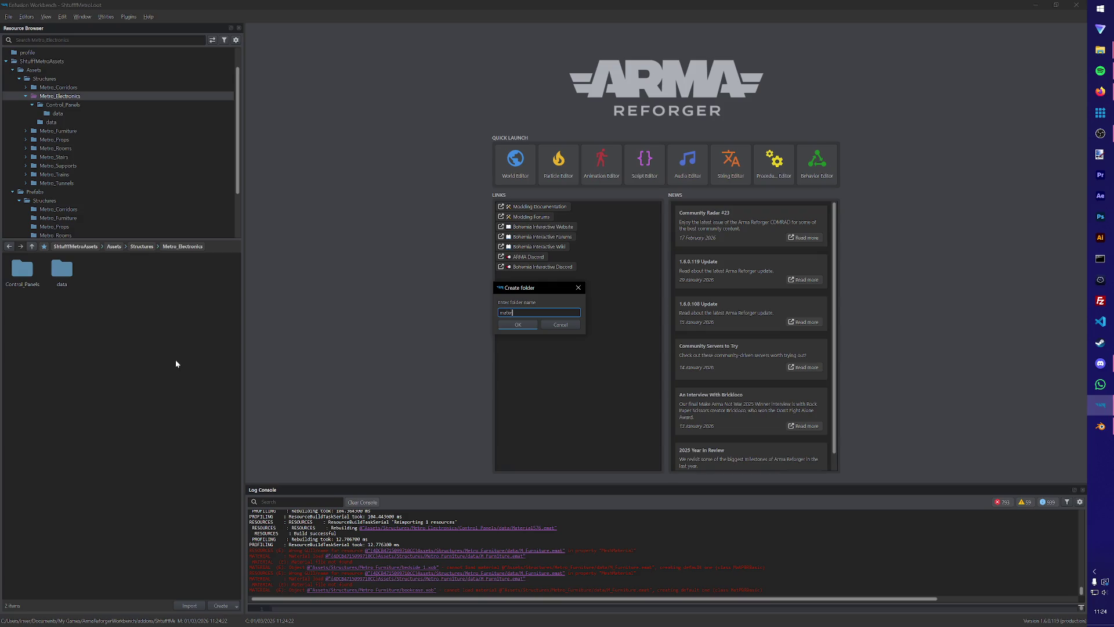
{"action": "type", "text": "ials"}
{"action": "key", "text": "Return"}
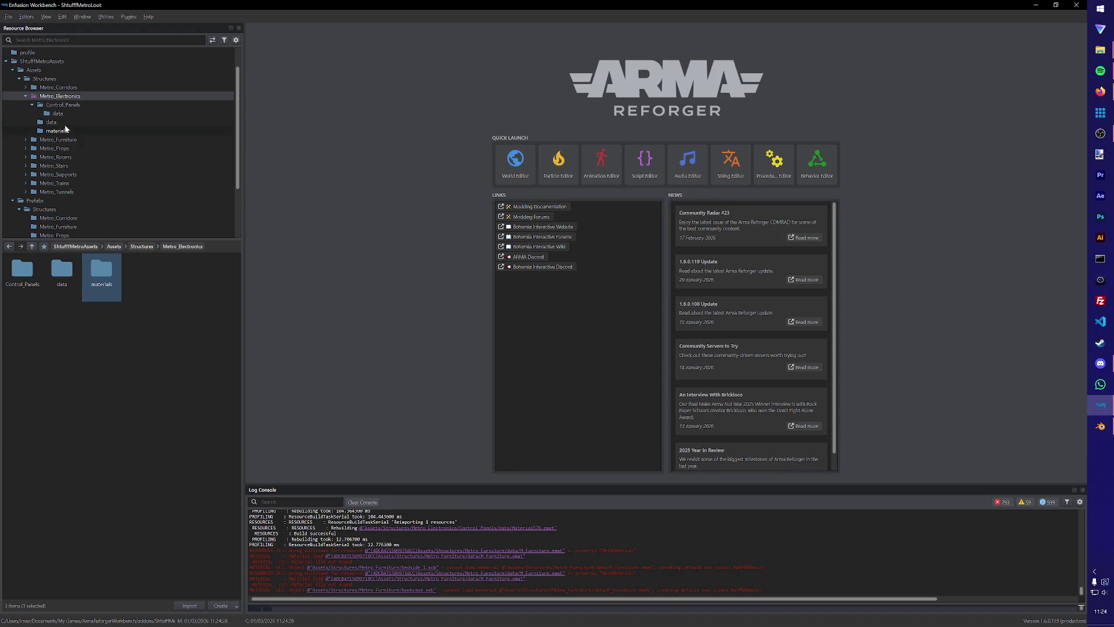
Move Material576.emat out of Control_Panels/data, then delete the emptied Control_Panels data folder.
{"action": "left_click", "coordinate": [67, 115]}
{"action": "mouse_move", "coordinate": [22, 268]}
{"action": "left_mouse_down"}
{"action": "mouse_move", "coordinate": [99, 142]}
{"action": "mouse_move", "coordinate": [69, 83]}
{"action": "mouse_move", "coordinate": [71, 97]}
{"action": "left_mouse_up"}
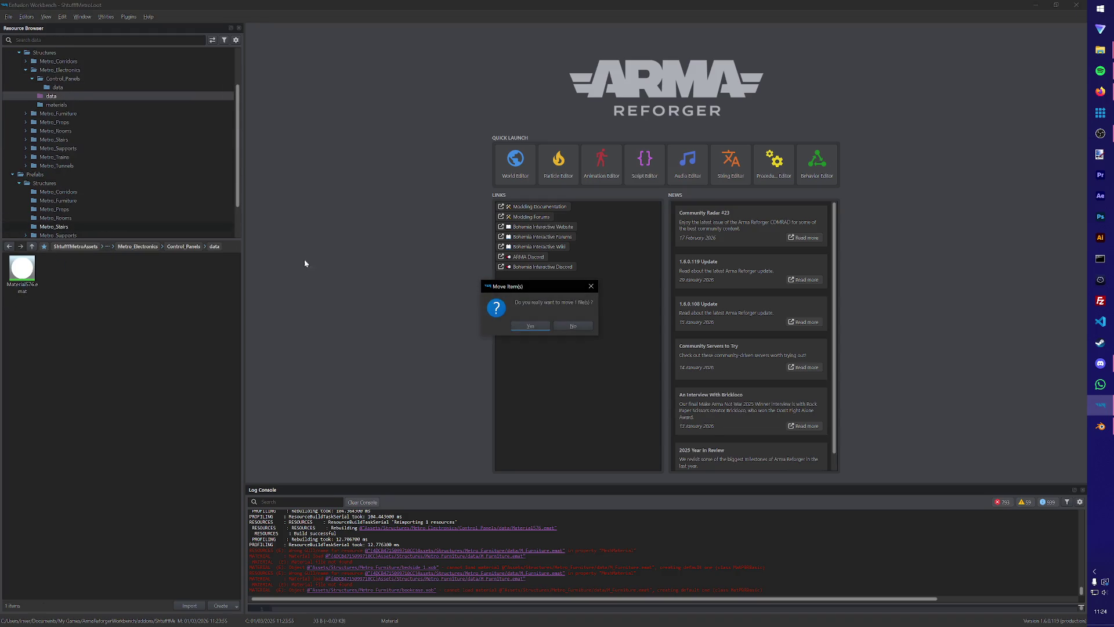
{"action": "left_click", "coordinate": [529, 326]}
{"action": "left_click", "coordinate": [64, 90]}
{"action": "key", "text": "Delete"}
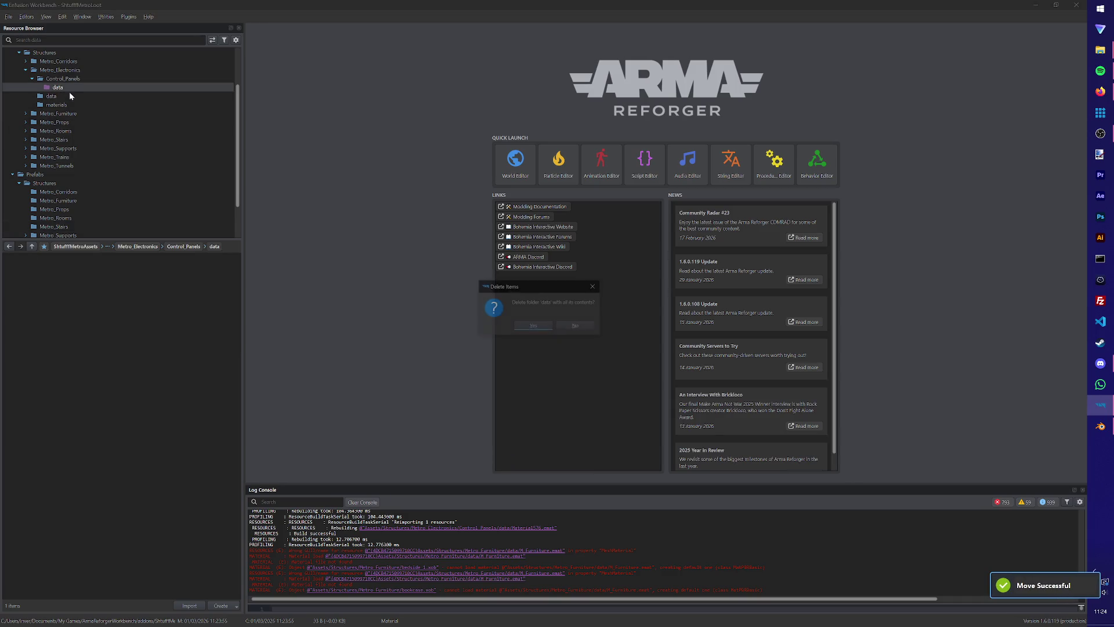
{"action": "key", "text": "Return"}
Move Material576.emat from Metro_Electronics' data folder into the materials folder.
{"action": "left_click", "coordinate": [52, 87]}
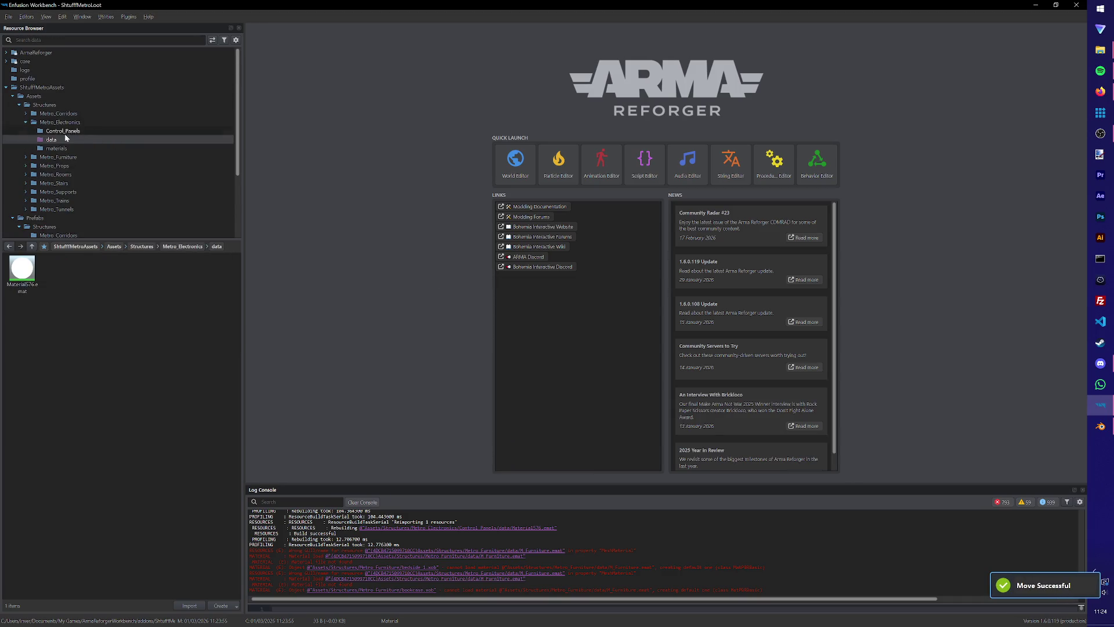
{"action": "left_click", "coordinate": [57, 148]}
{"action": "left_click", "coordinate": [53, 140]}
{"action": "mouse_move", "coordinate": [22, 268]}
{"action": "left_mouse_down"}
{"action": "mouse_move", "coordinate": [81, 145]}
{"action": "mouse_move", "coordinate": [56, 131]}
{"action": "left_mouse_up"}
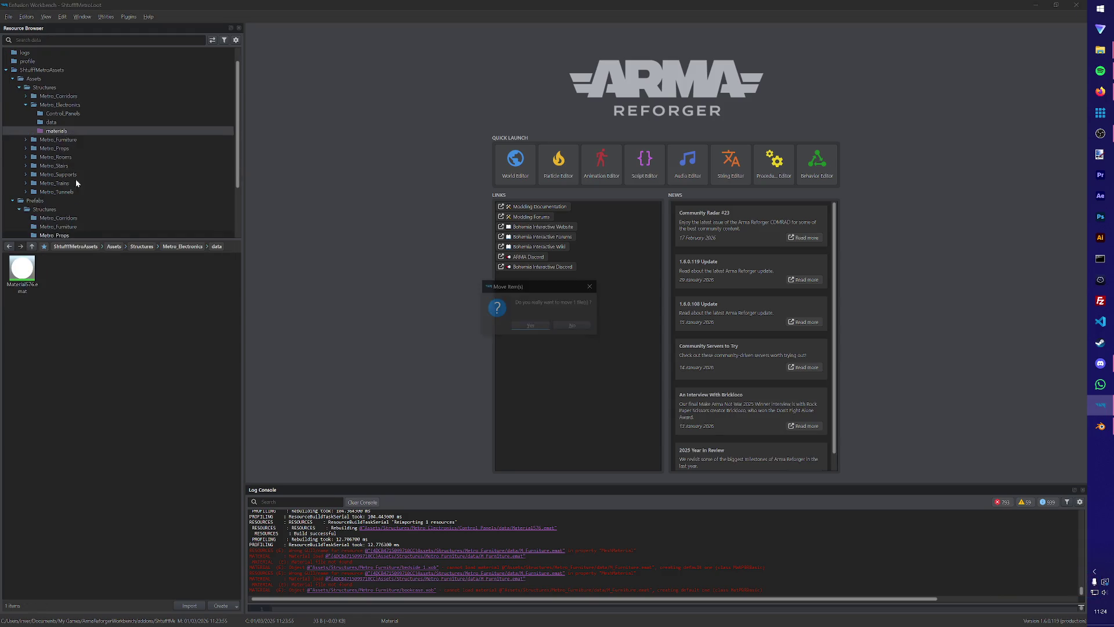
{"action": "left_click", "coordinate": [529, 326]}
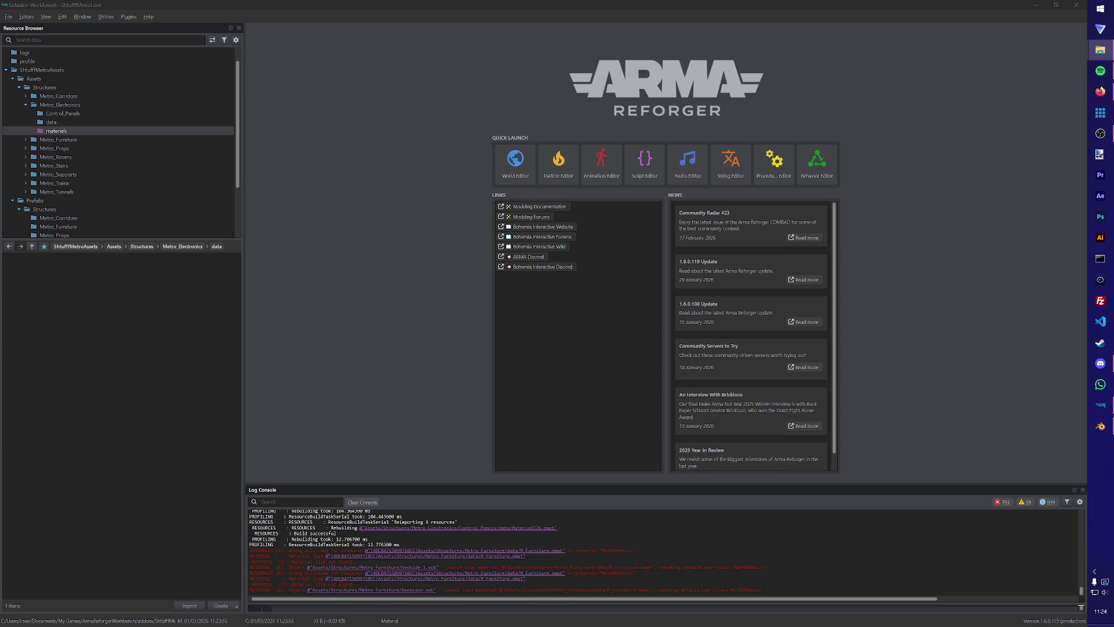
Check Material576.emat in the materials folder, then return to Blender and select Material576.
{"action": "left_click", "coordinate": [109, 130]}
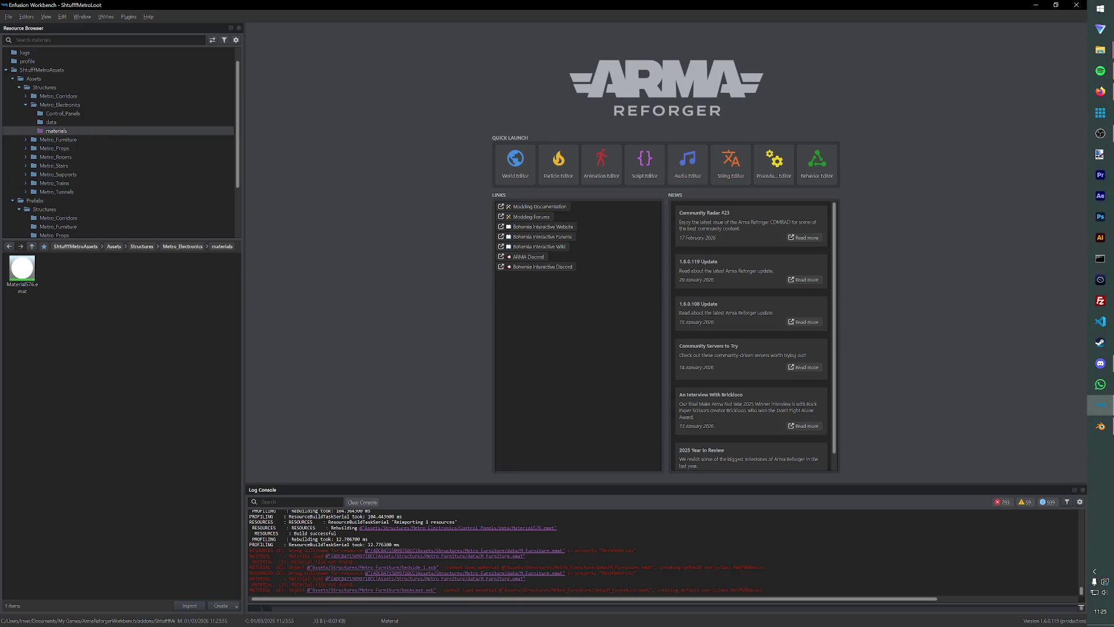
{"action": "left_click", "coordinate": [1100, 50]}
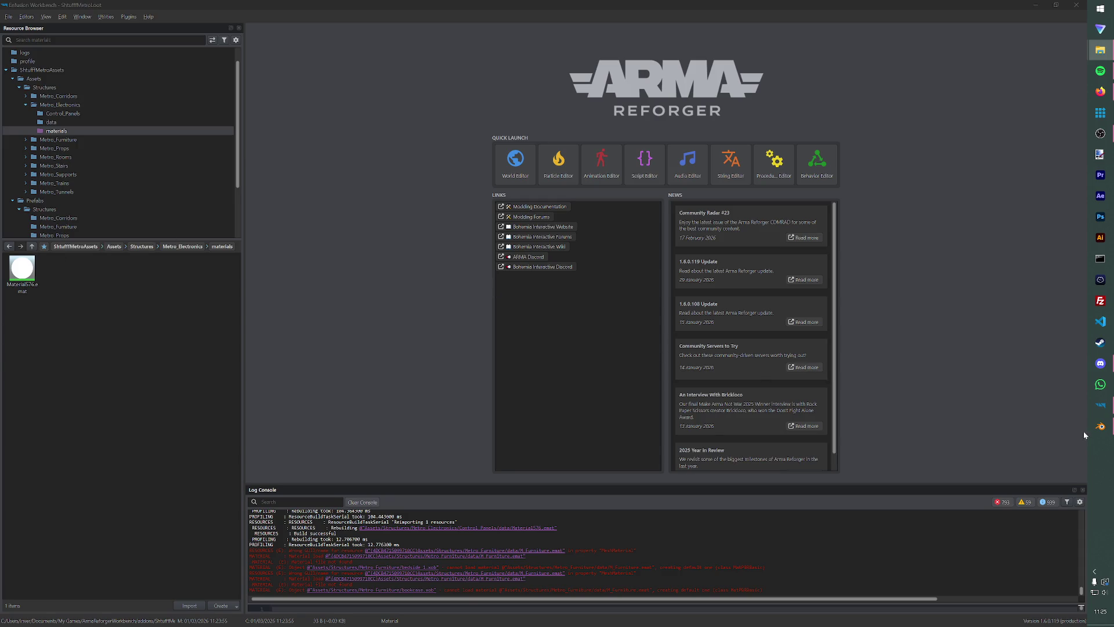
{"action": "left_click", "coordinate": [1101, 427]}
{"action": "left_click", "coordinate": [964, 107]}
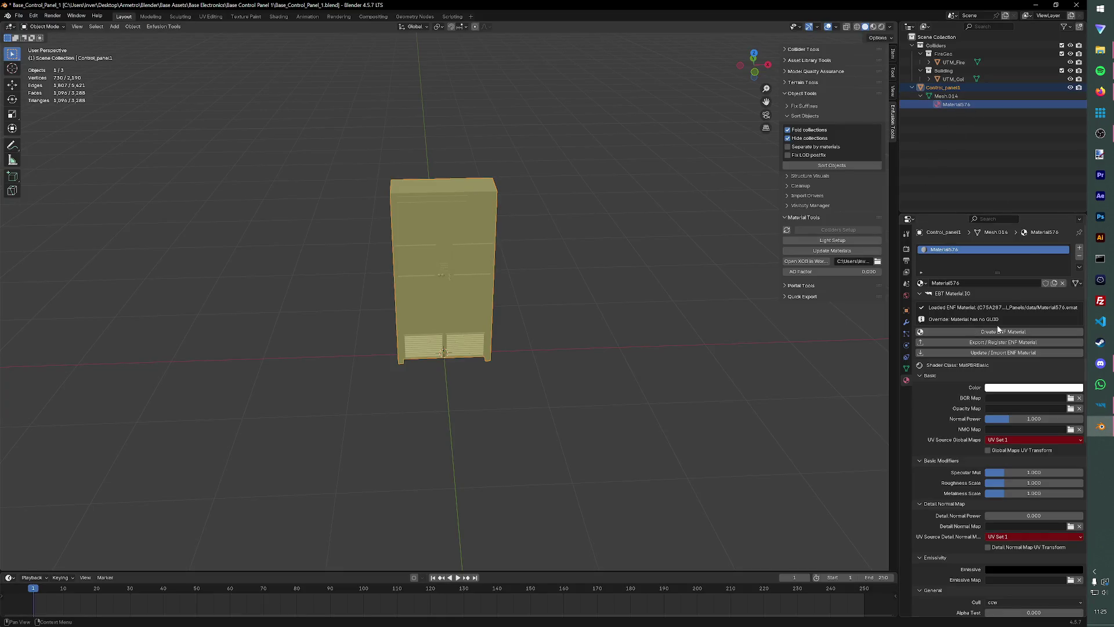
Select Control_panel1's Mesh.014 and Material576 in the Outliner to review the material settings.
{"action": "left_click", "coordinate": [968, 148]}
{"action": "left_click", "coordinate": [957, 97]}
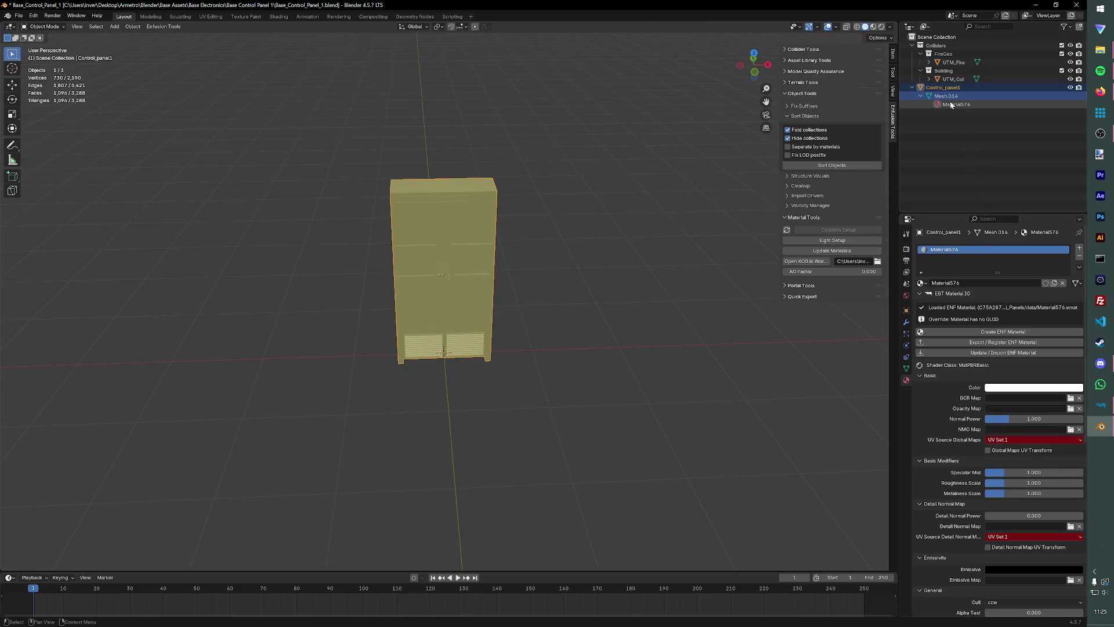
{"action": "left_click", "coordinate": [951, 105]}
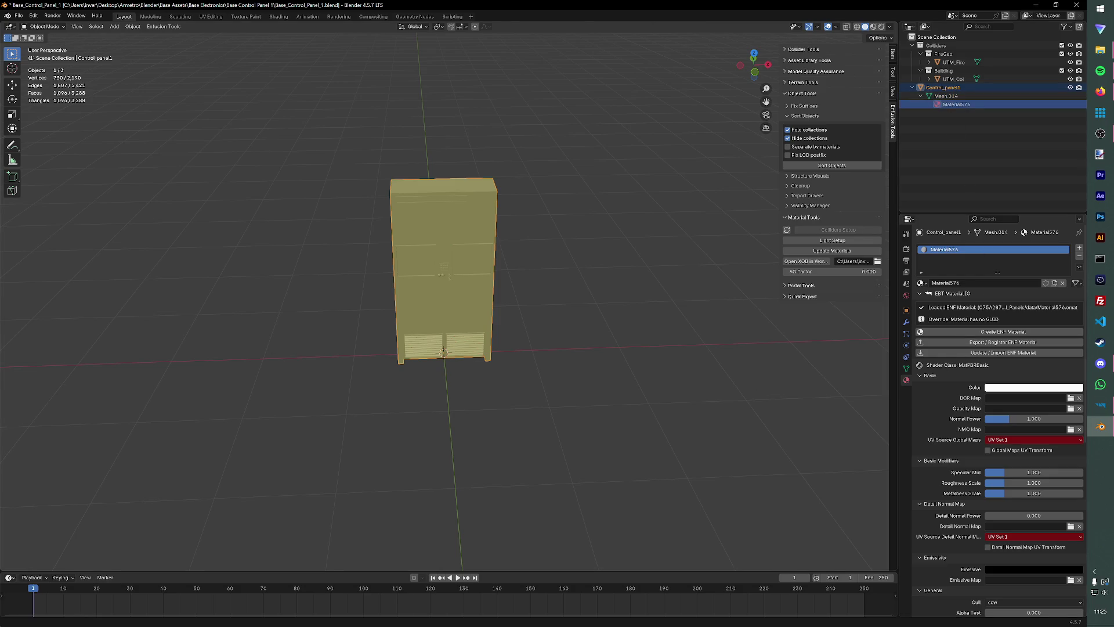
{"action": "key", "text": "alt+Tab"}
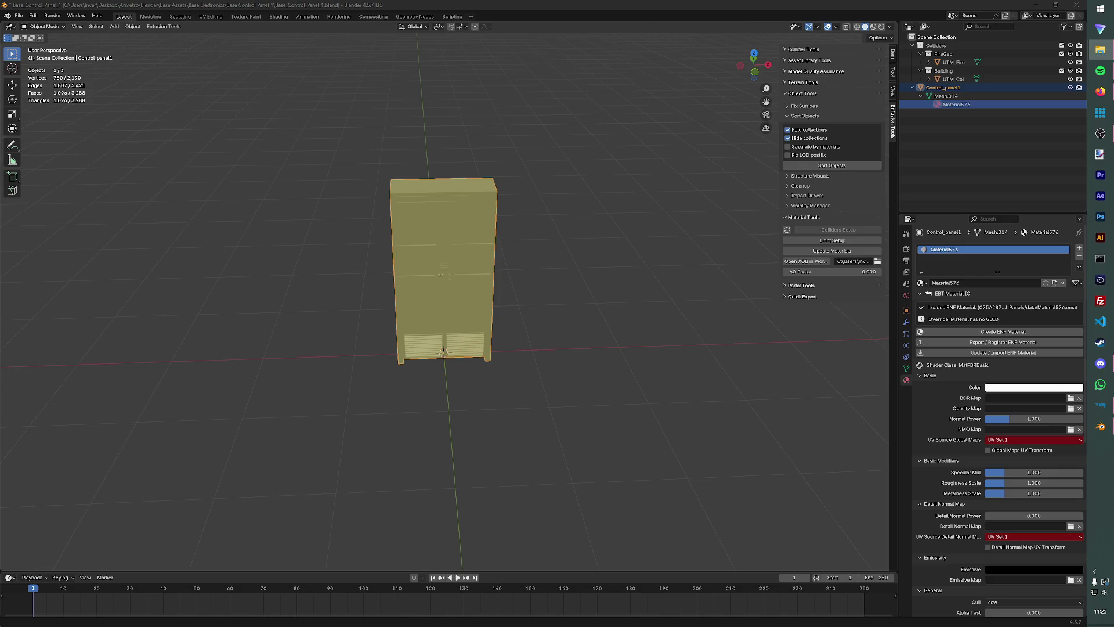
Recheck the UTM_Col collider, Mesh.014 and Material576, then clear the selection and open the File menu.
{"action": "left_click", "coordinate": [961, 79]}
{"action": "left_click", "coordinate": [945, 96]}
{"action": "left_click", "coordinate": [946, 105]}
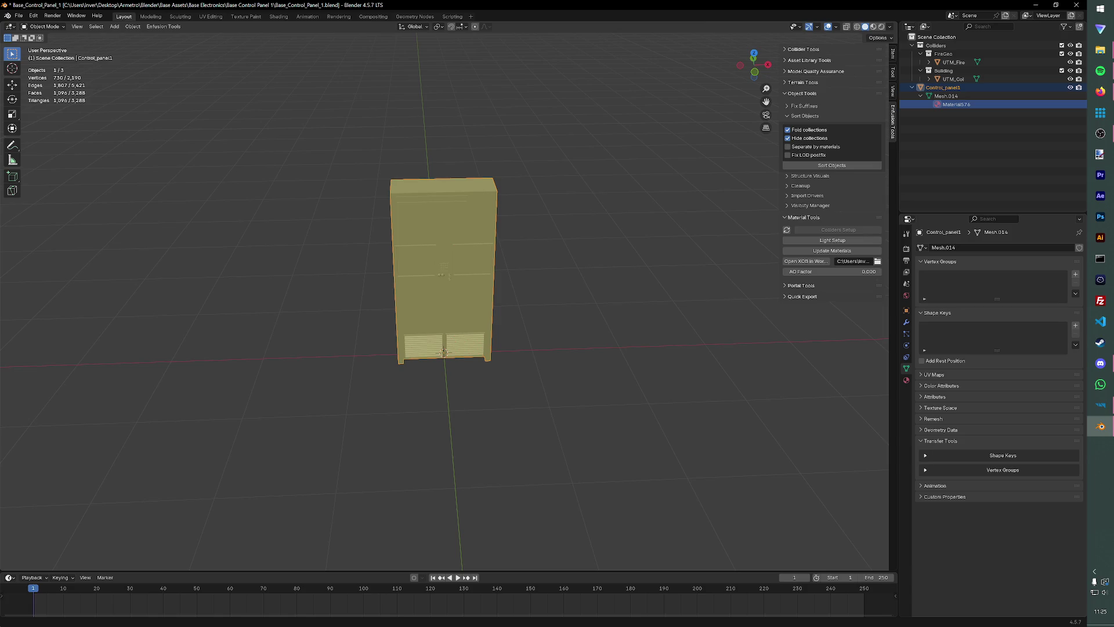
{"action": "left_click", "coordinate": [72, 97]}
{"action": "left_click", "coordinate": [19, 15]}
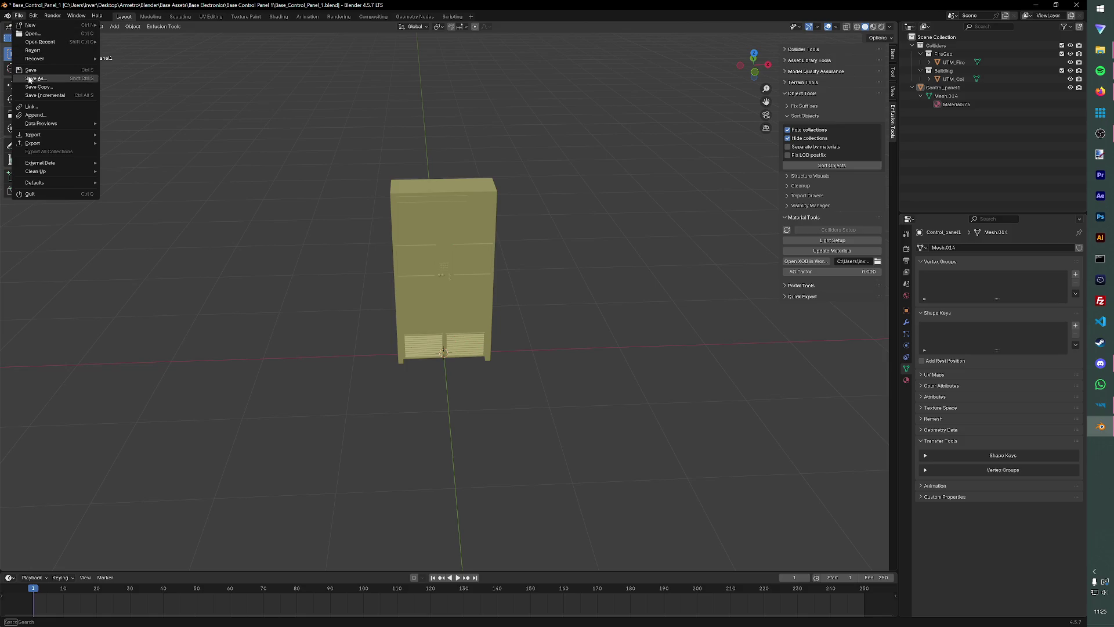
{"action": "mouse_move", "coordinate": [45, 135]}
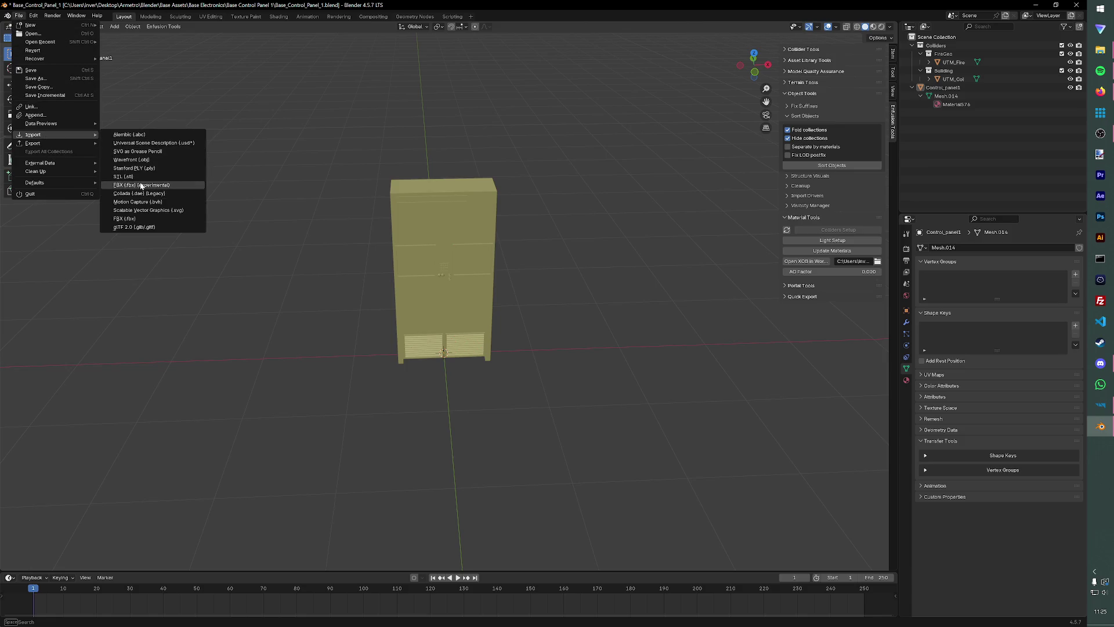
{"action": "left_click", "coordinate": [141, 184]}
{"action": "left_click", "coordinate": [459, 177]}
{"action": "left_click", "coordinate": [687, 492]}
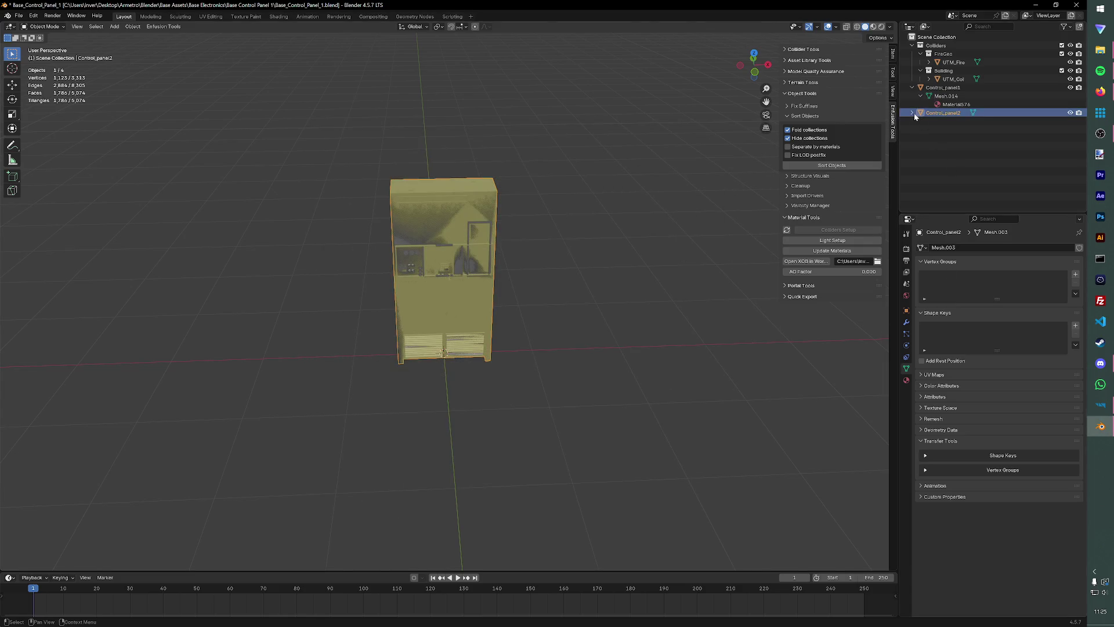
{"action": "left_click", "coordinate": [912, 114]}
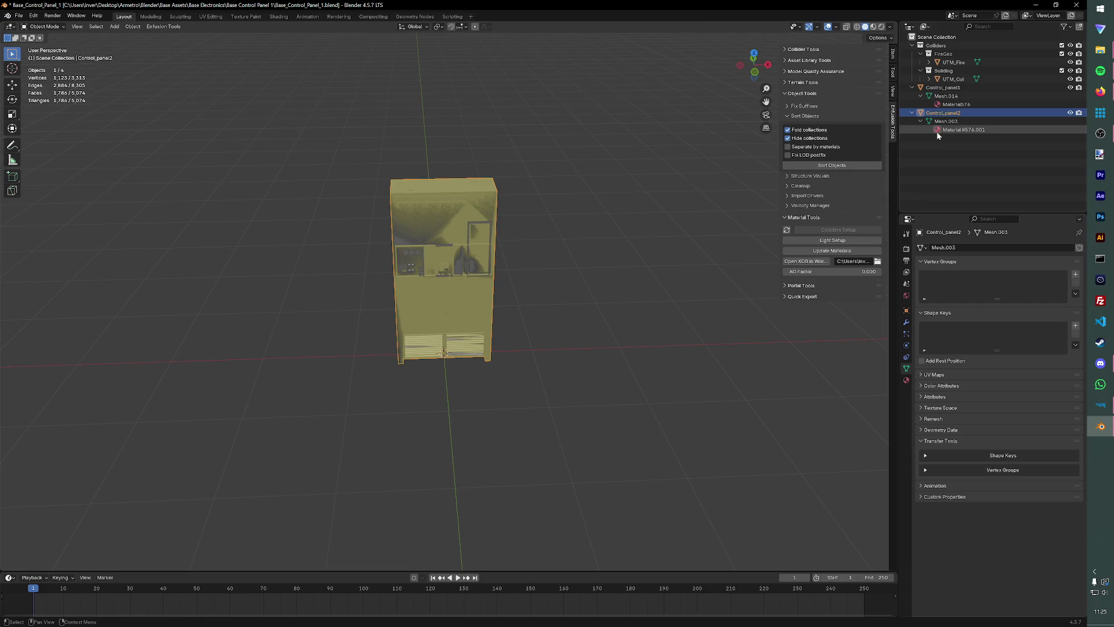
{"action": "left_click", "coordinate": [935, 131]}
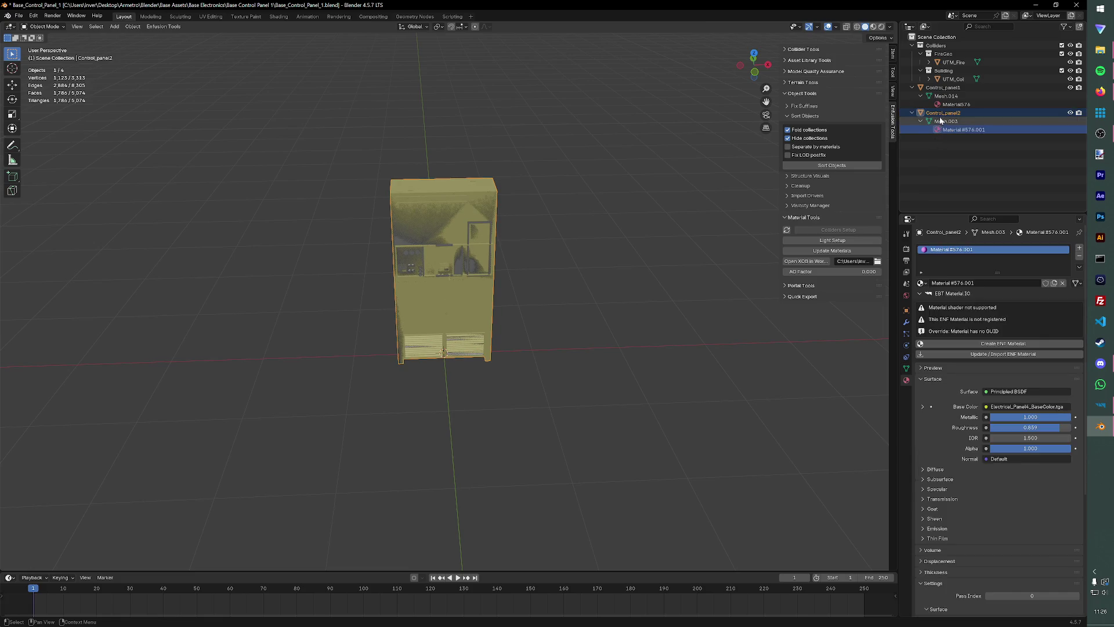
{"action": "left_click", "coordinate": [945, 114]}
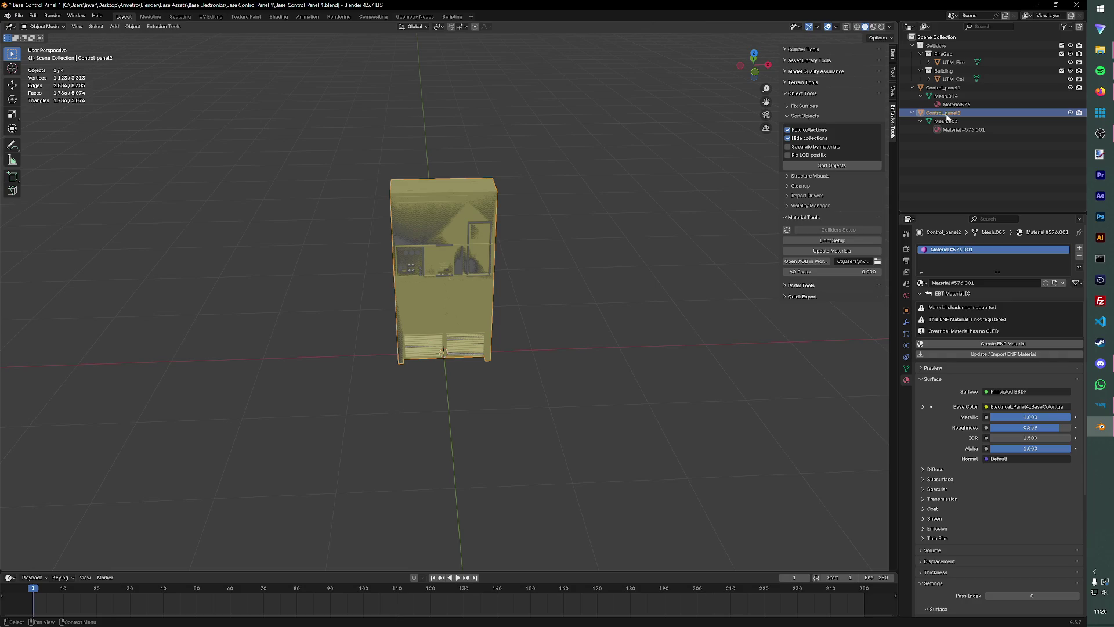
{"action": "key", "text": "Delete"}
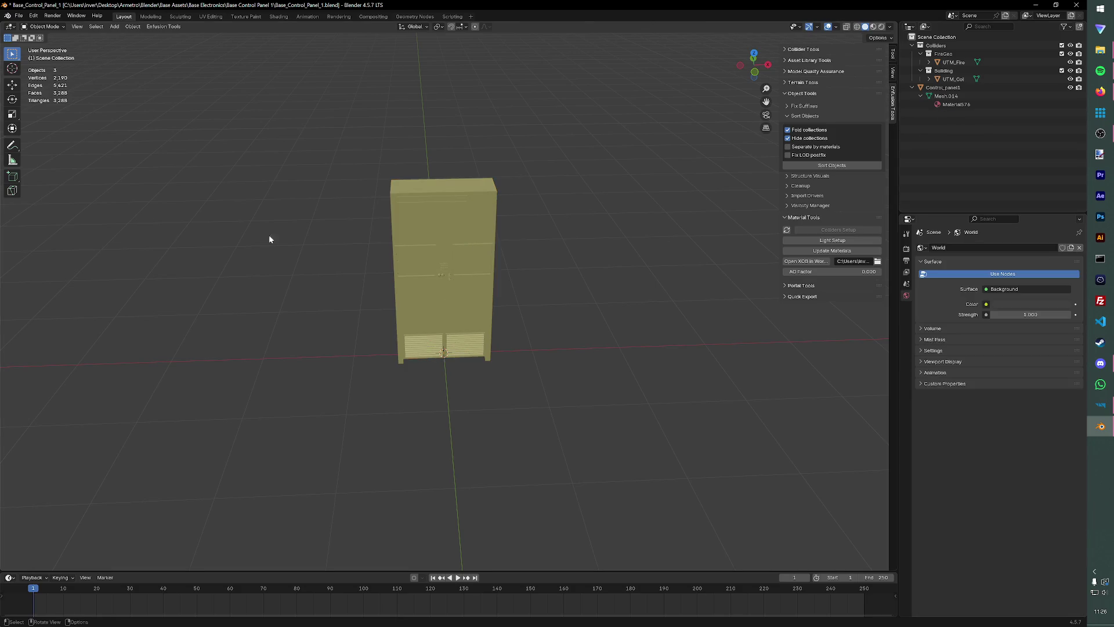
{"action": "left_click", "coordinate": [1100, 50]}
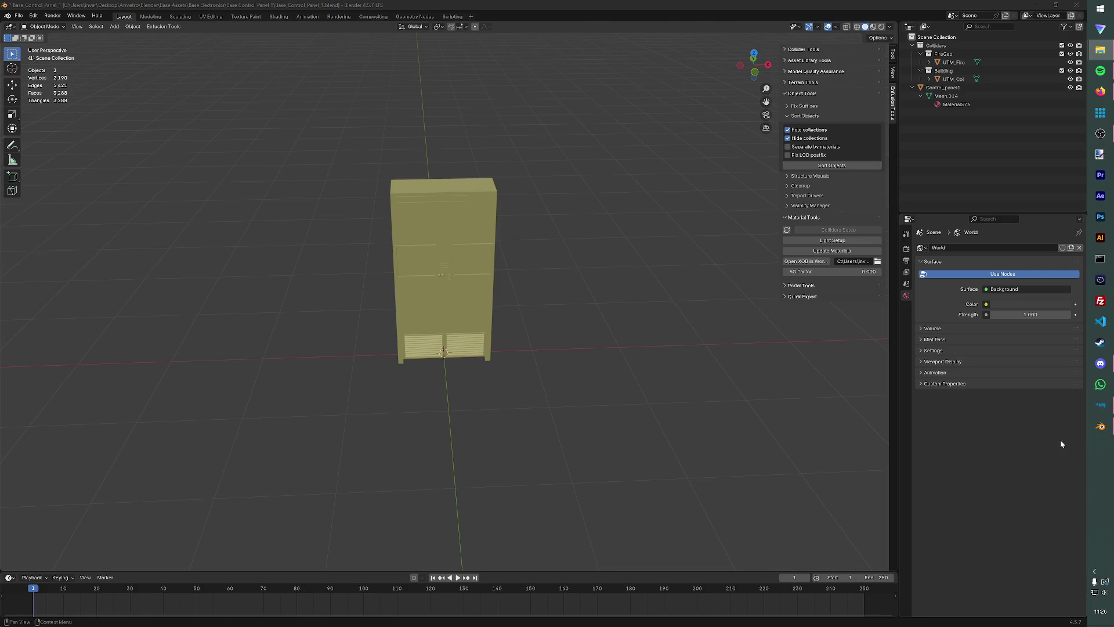
Switch to Enfusion Workbench and select Material576 in the Metro_Electronics materials folder.
{"action": "left_click", "coordinate": [1101, 405]}
{"action": "left_click", "coordinate": [21, 294]}
{"action": "left_click", "coordinate": [1100, 50]}
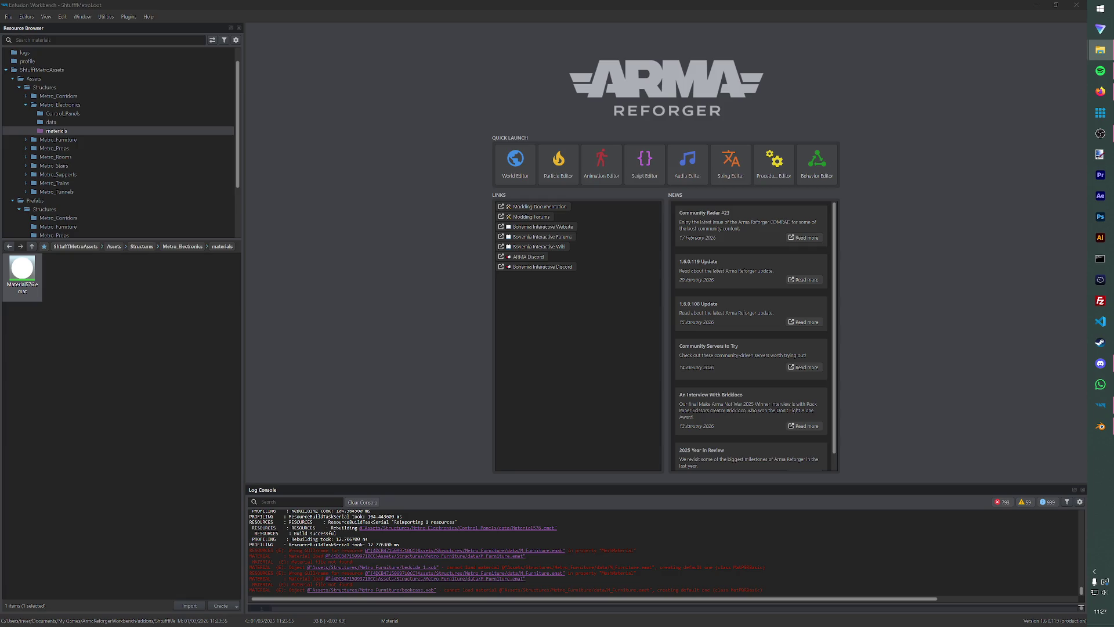
Import the Metro Environment textures into the data folder and open Material576 for editing.
{"action": "mouse_move", "coordinate": [3, 191]}
{"action": "left_mouse_down"}
{"action": "mouse_move", "coordinate": [58, 181]}
{"action": "mouse_move", "coordinate": [89, 116]}
{"action": "left_mouse_up"}
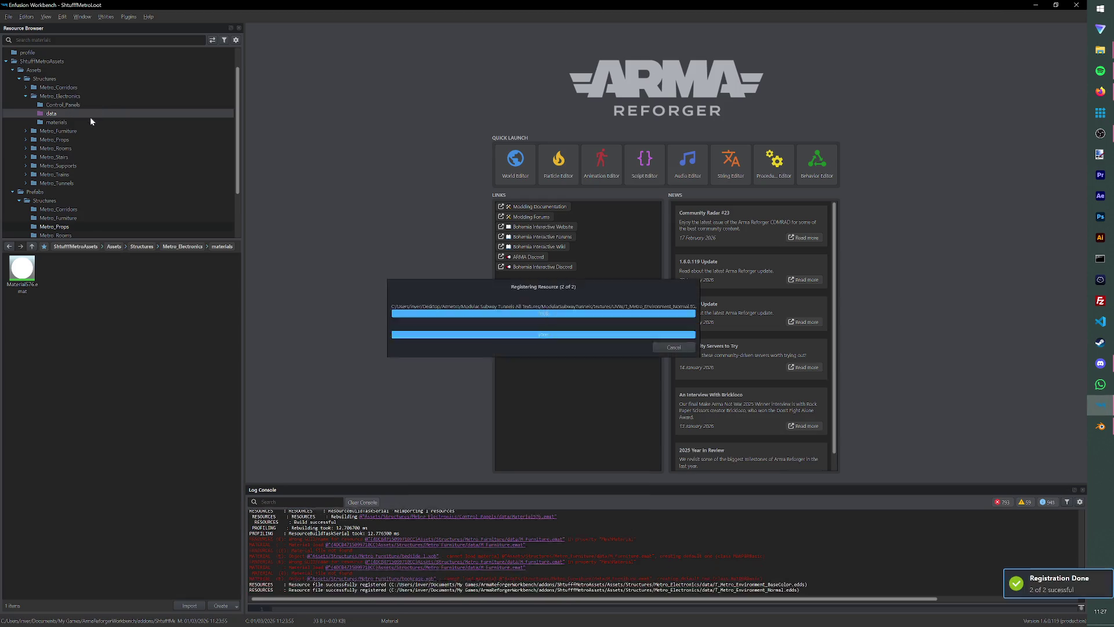
{"action": "left_click", "coordinate": [18, 271]}
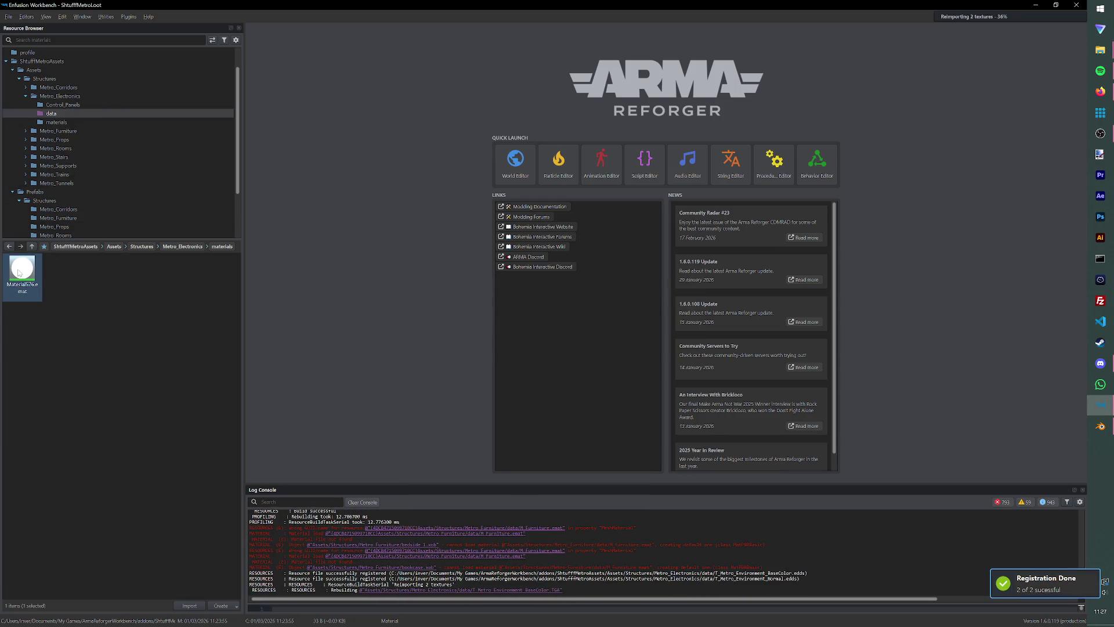
{"action": "double_click", "coordinate": [19, 271]}
Assign the normal map to NMO Map and the base color to BCR Map, saving Material576.
{"action": "left_click", "coordinate": [64, 122]}
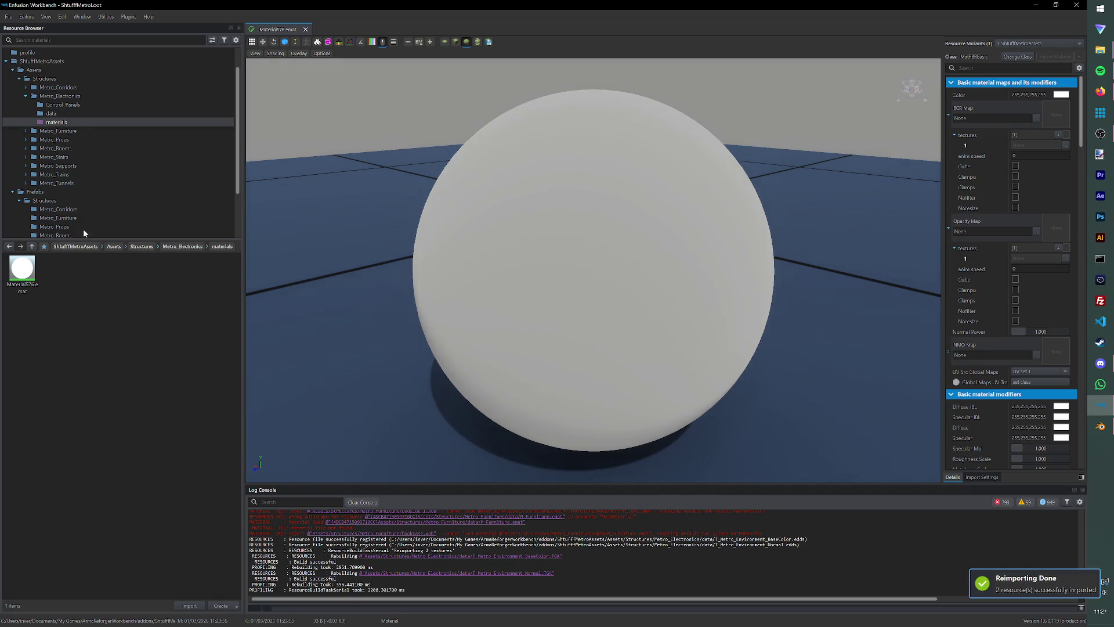
{"action": "left_click", "coordinate": [61, 105]}
{"action": "left_click", "coordinate": [59, 113]}
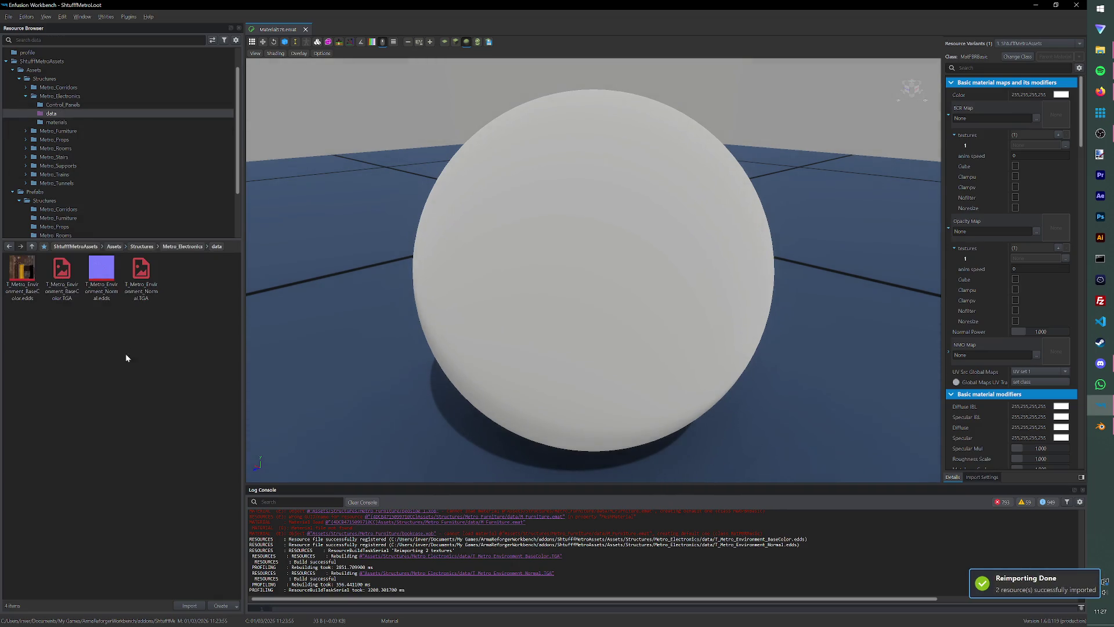
{"action": "mouse_move", "coordinate": [102, 270]}
{"action": "left_mouse_down"}
{"action": "mouse_move", "coordinate": [929, 313]}
{"action": "mouse_move", "coordinate": [1033, 352]}
{"action": "left_mouse_up"}
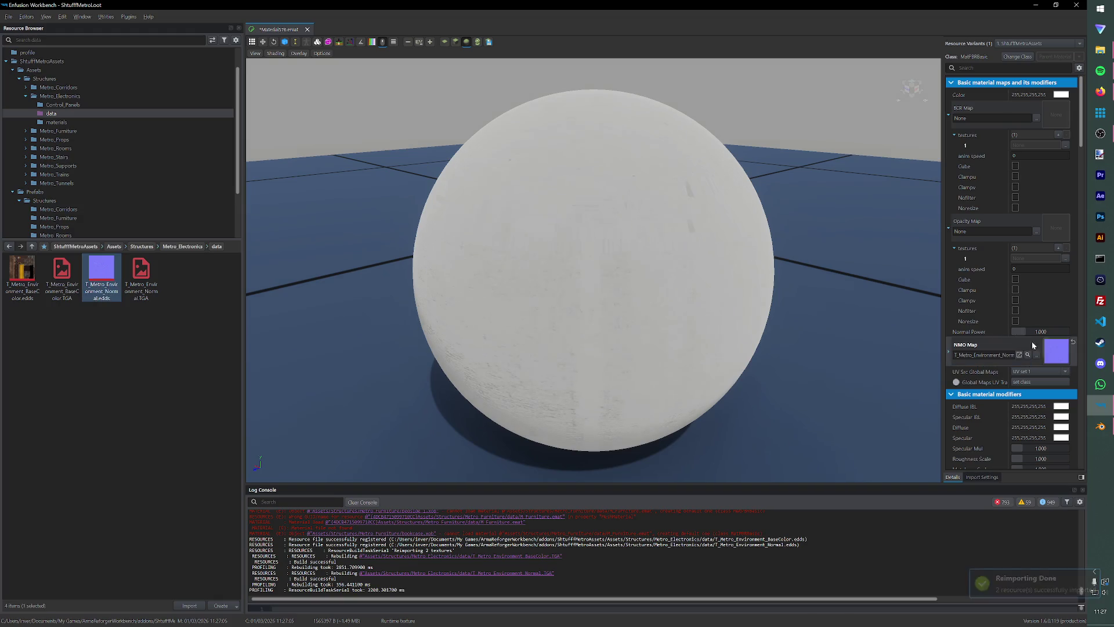
{"action": "key", "text": "ctrl+s"}
{"action": "mouse_move", "coordinate": [21, 270]}
{"action": "left_mouse_down"}
{"action": "mouse_move", "coordinate": [917, 187]}
{"action": "mouse_move", "coordinate": [1055, 116]}
{"action": "left_mouse_up"}
{"action": "key", "text": "ctrl+s"}
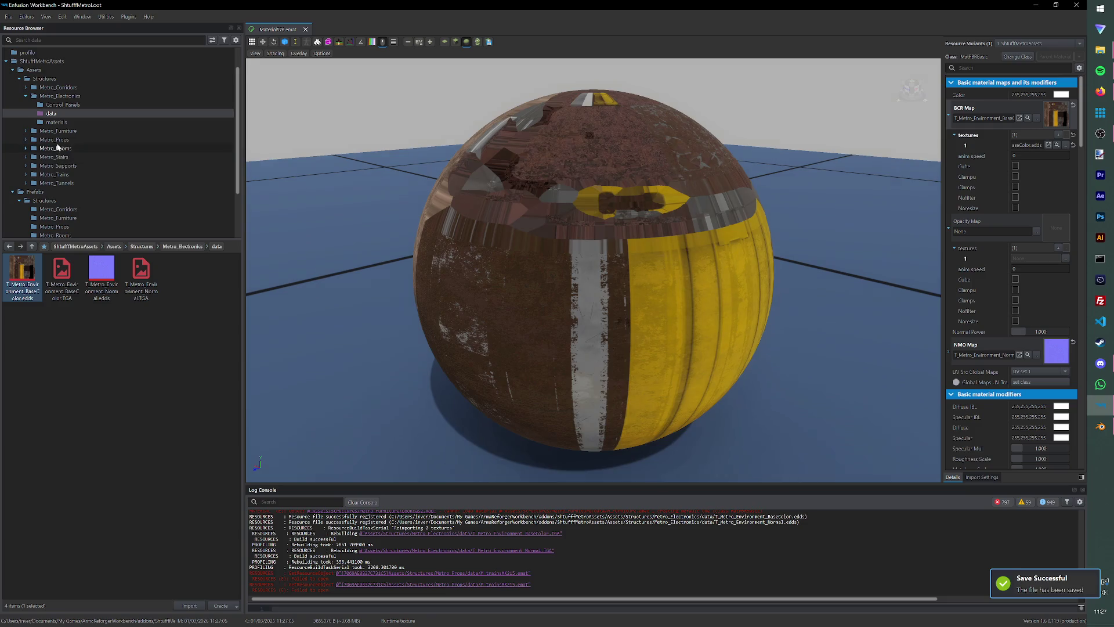
{"action": "left_click", "coordinate": [57, 122]}
Open the Base_Control_Panel_1 model and zoom in on the control panel.
{"action": "left_click", "coordinate": [58, 106]}
{"action": "double_click", "coordinate": [102, 272]}
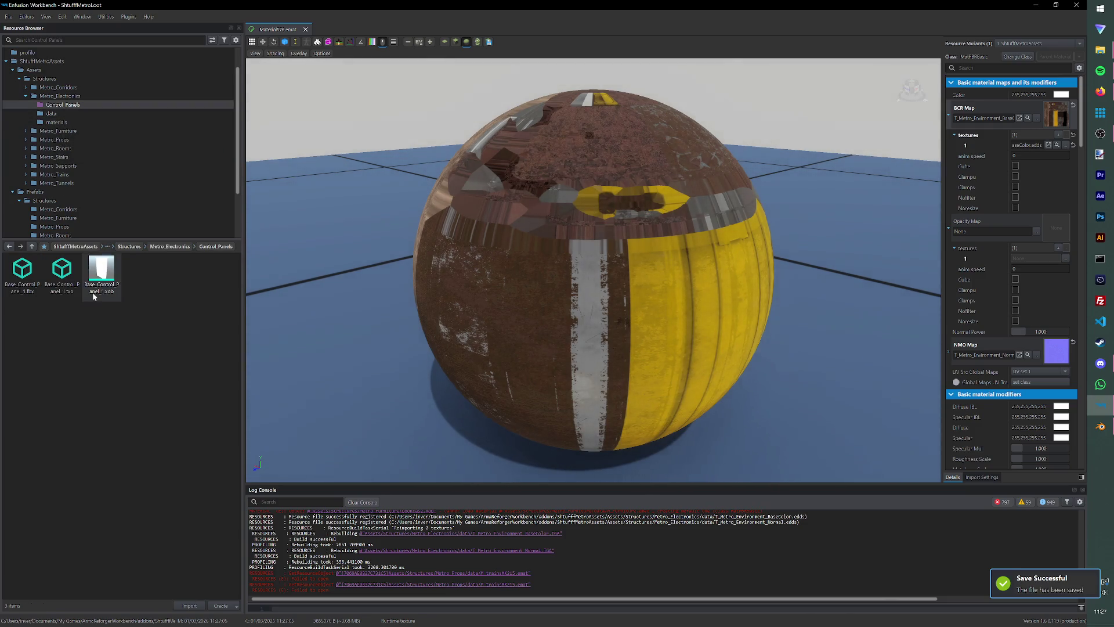
{"action": "mouse_move", "coordinate": [644, 239]}
{"action": "left_mouse_down"}
{"action": "mouse_move", "coordinate": [447, 265]}
{"action": "mouse_move", "coordinate": [519, 275]}
{"action": "left_mouse_up"}
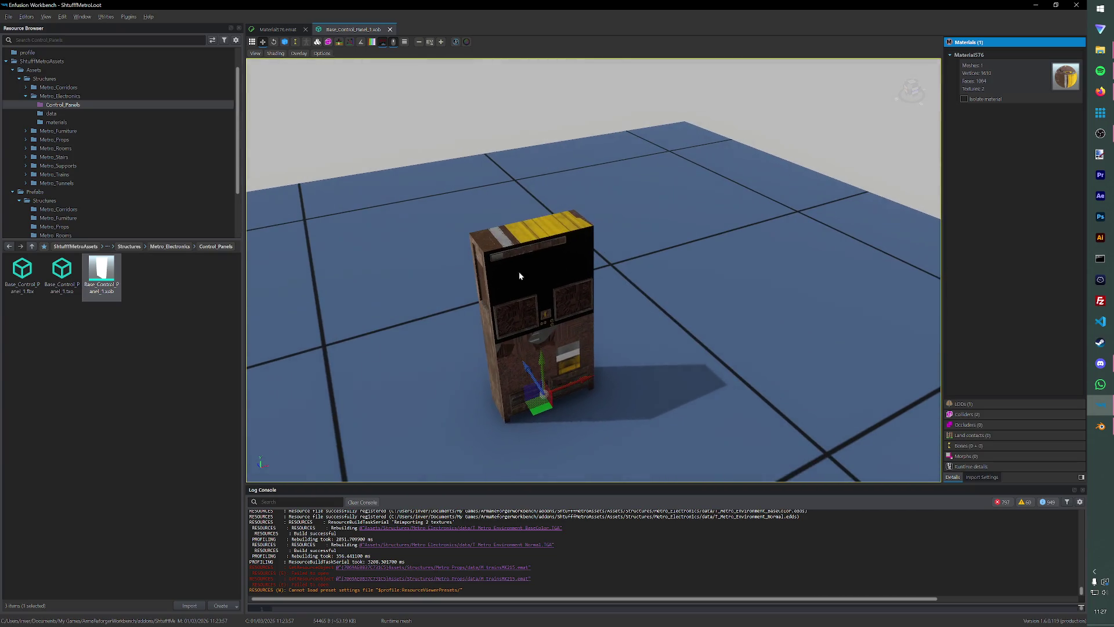
Reset Material576's BCR Map and NMO Map to None and save it.
{"action": "left_click", "coordinate": [56, 122]}
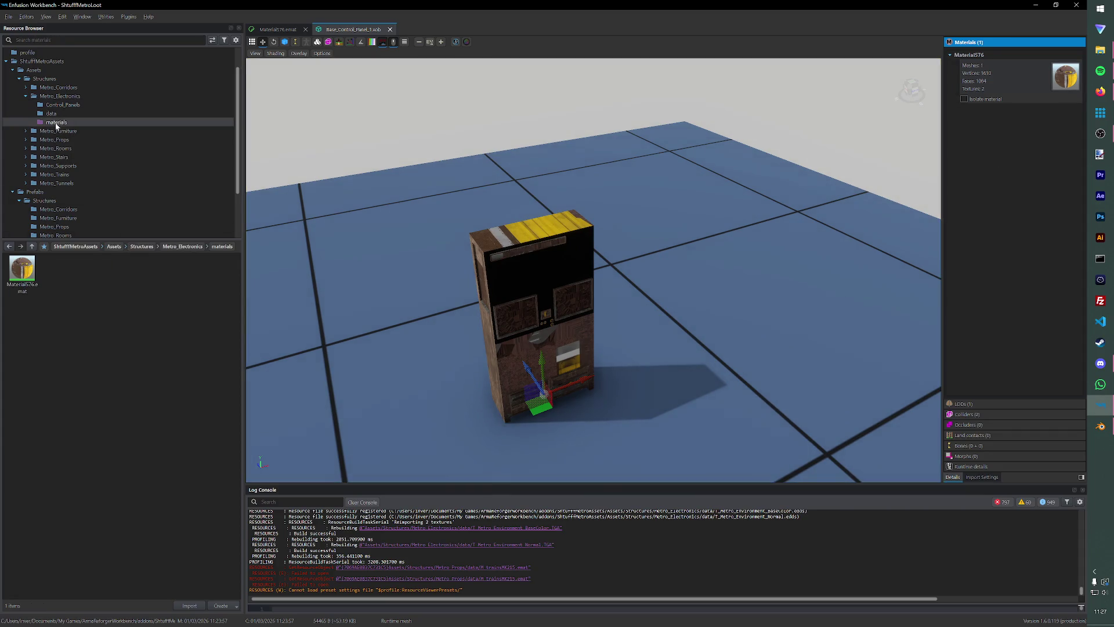
{"action": "double_click", "coordinate": [34, 278]}
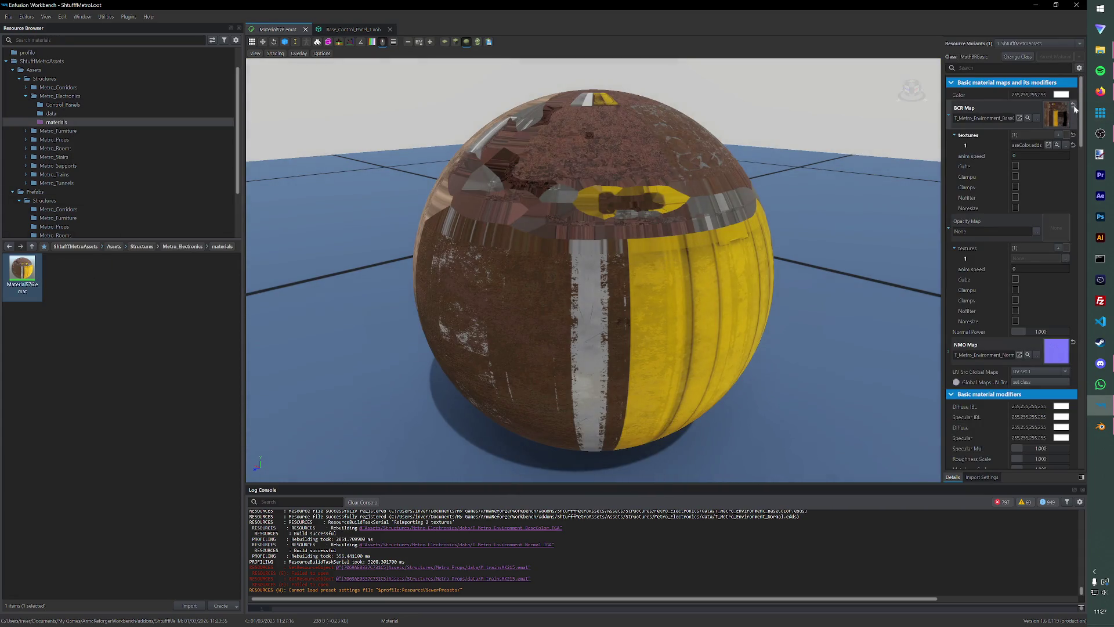
{"action": "left_click", "coordinate": [1073, 106]}
{"action": "left_click", "coordinate": [1074, 341]}
{"action": "key", "text": "ctrl+s"}
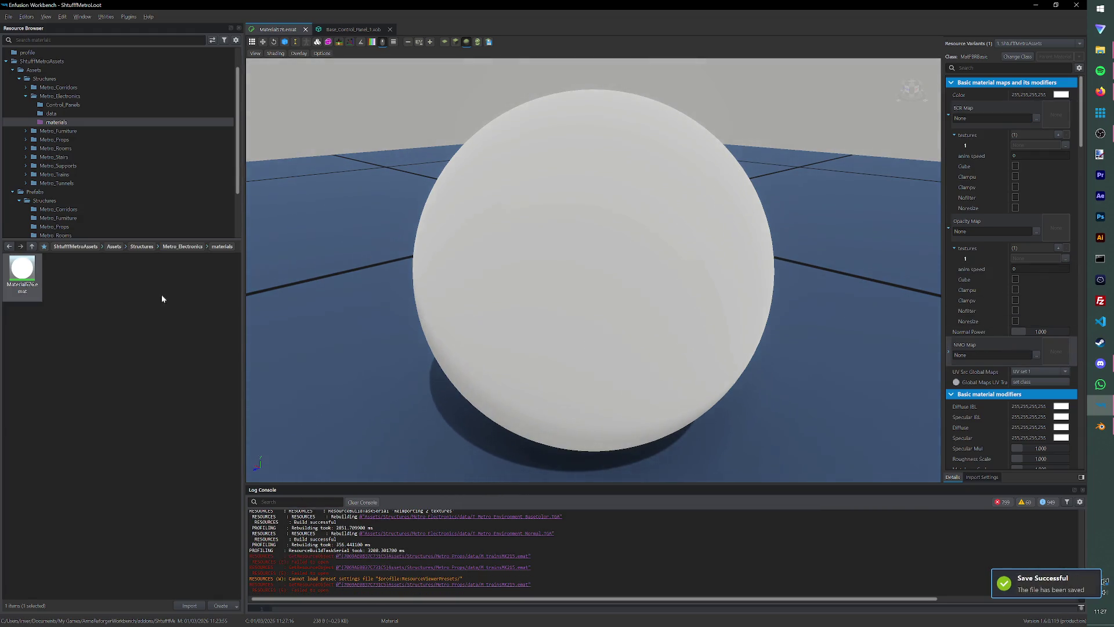
Delete all the imported Metro Environment textures from the data folder.
{"action": "left_click", "coordinate": [51, 114]}
{"action": "left_click", "coordinate": [61, 105]}
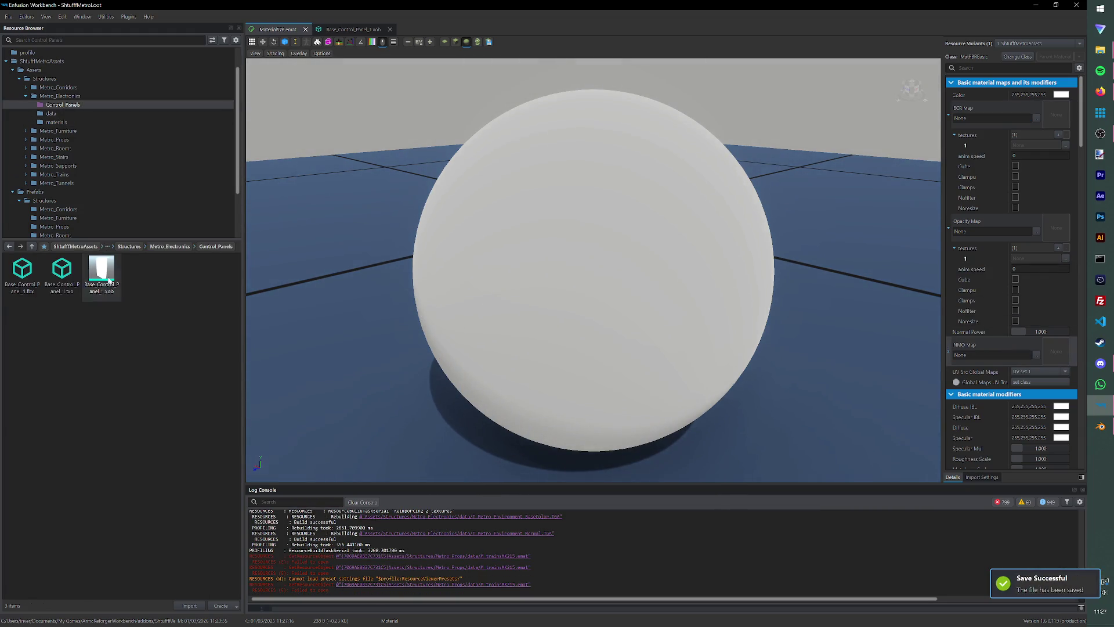
{"action": "left_click", "coordinate": [52, 113]}
{"action": "left_click", "coordinate": [22, 273]}
{"action": "left_click", "coordinate": [80, 294], "text": "shift"}
{"action": "key", "text": "Delete"}
{"action": "key", "text": "Return"}
{"action": "key", "text": "alt+Tab"}
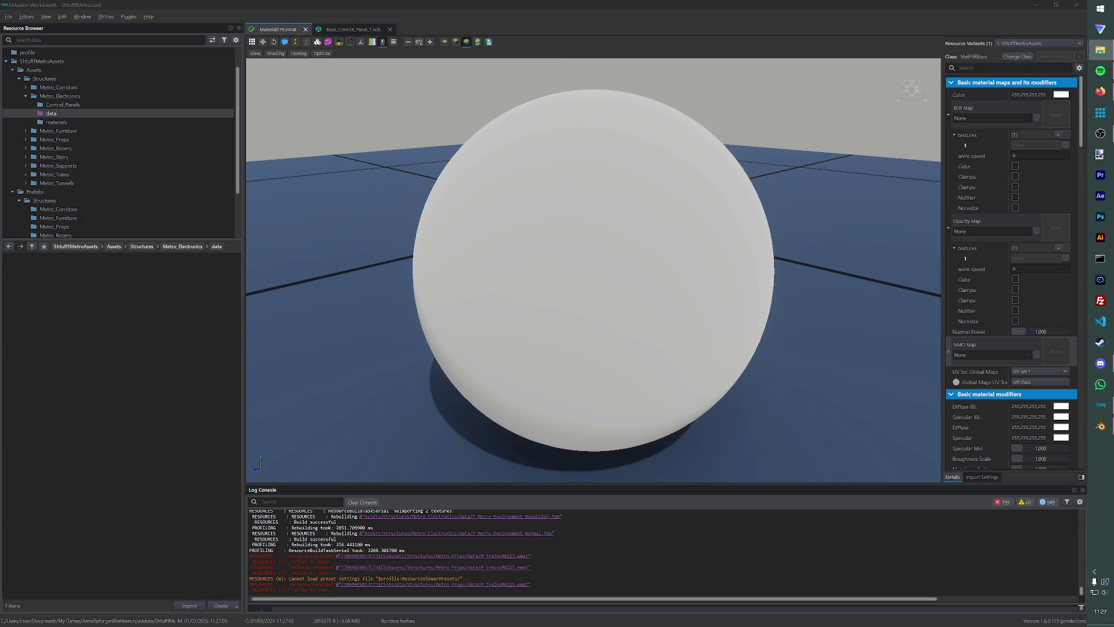
Open the UVW textures folder and drag T_Electrical_Panel_BaseColor.TGA into Workbench.
{"action": "key", "text": "alt+Tab"}
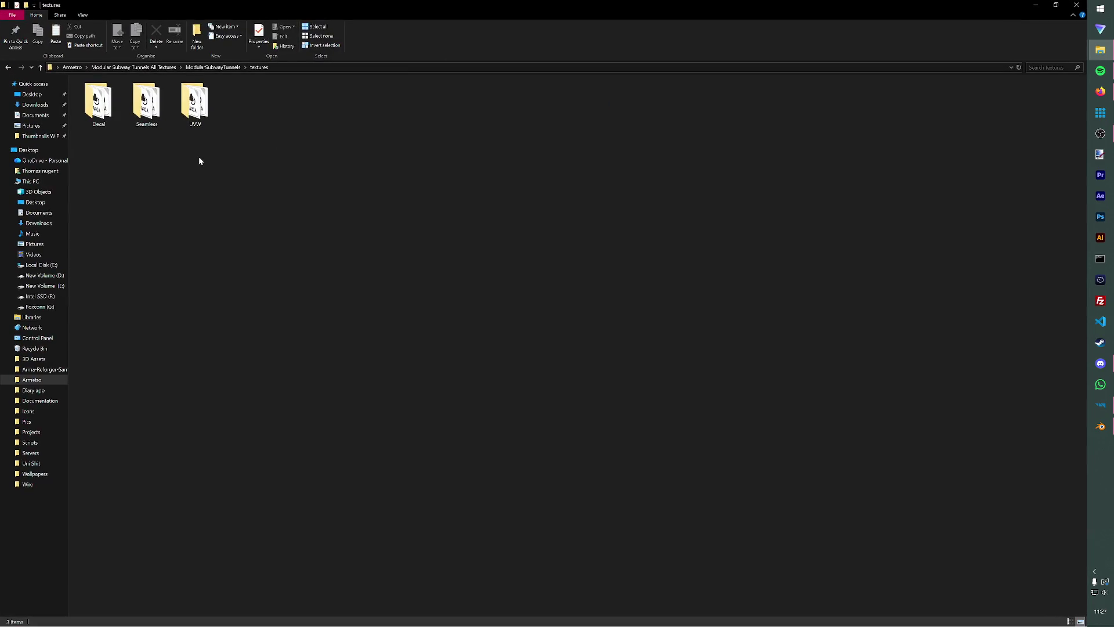
{"action": "left_click", "coordinate": [192, 103]}
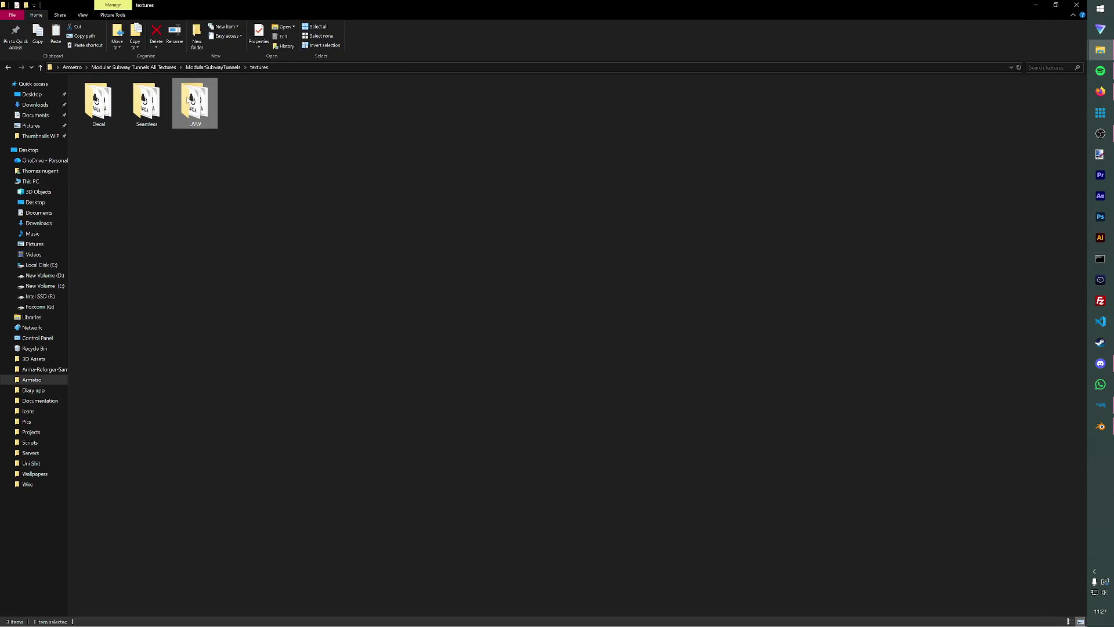
{"action": "double_click", "coordinate": [190, 99]}
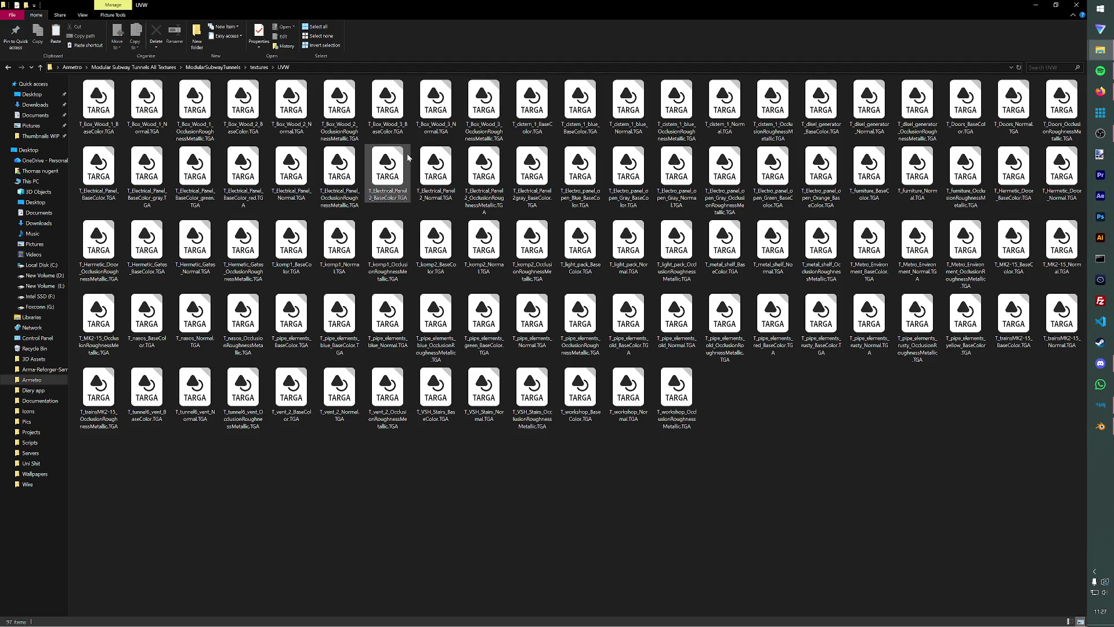
{"action": "left_click_drag", "start_coordinate": [408, 157], "coordinate": [432, 186]}
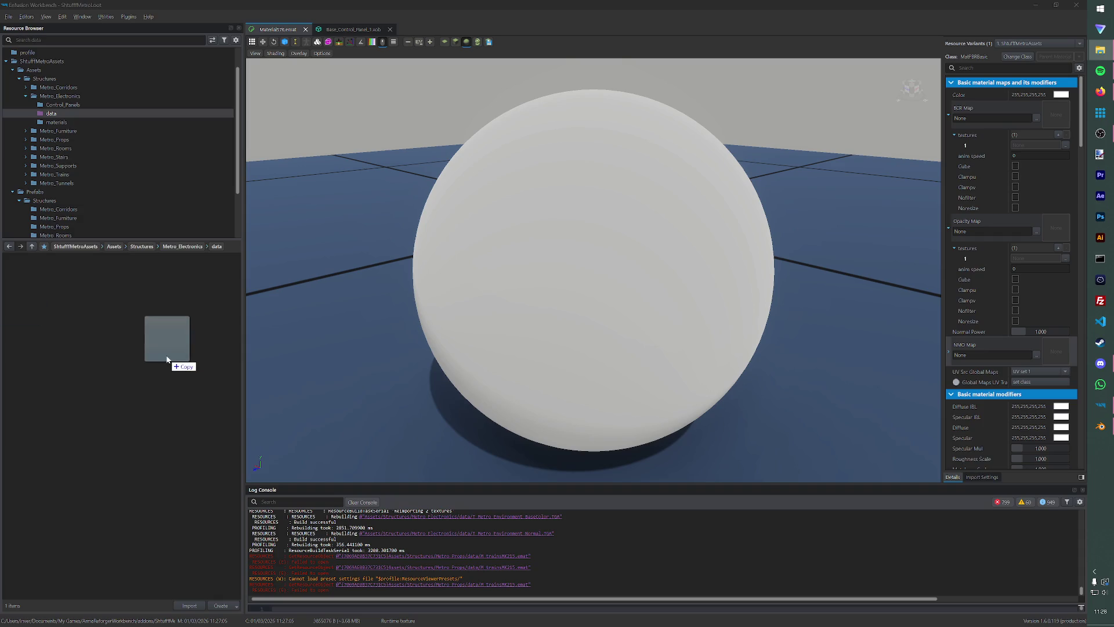
Import the electrical panel base color, assign it to Material576's BCR Map, and check the model.
{"action": "left_click_drag", "start_coordinate": [162, 343], "coordinate": [165, 348]}
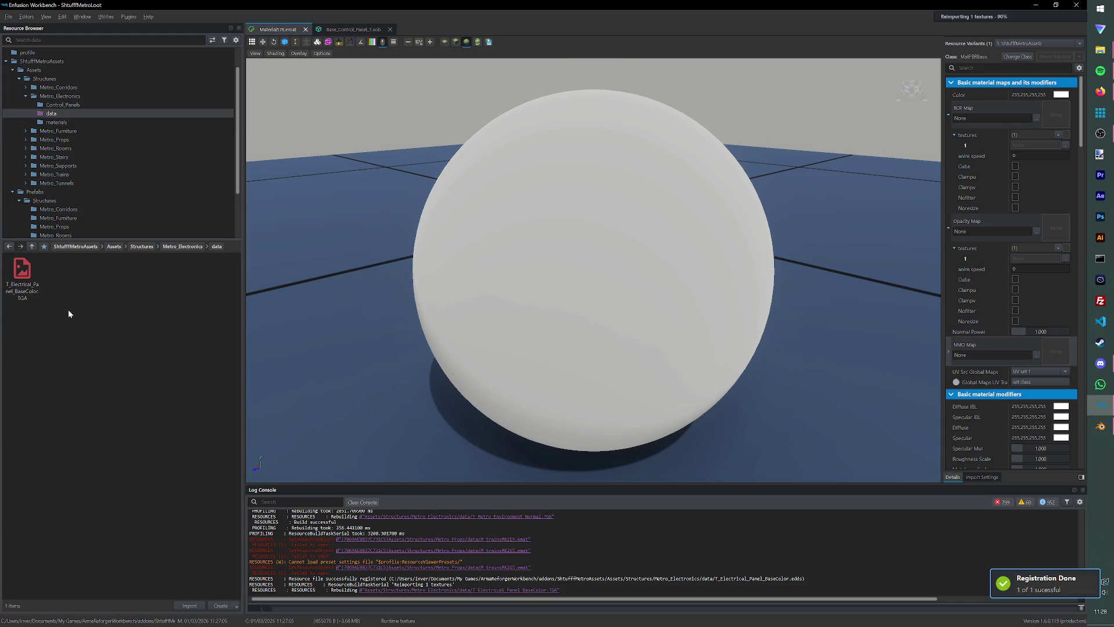
{"action": "mouse_move", "coordinate": [22, 269]}
{"action": "left_mouse_down"}
{"action": "mouse_move", "coordinate": [969, 268]}
{"action": "mouse_move", "coordinate": [1047, 118]}
{"action": "left_mouse_up"}
{"action": "key", "text": "ctrl+s"}
{"action": "left_click", "coordinate": [353, 29]}
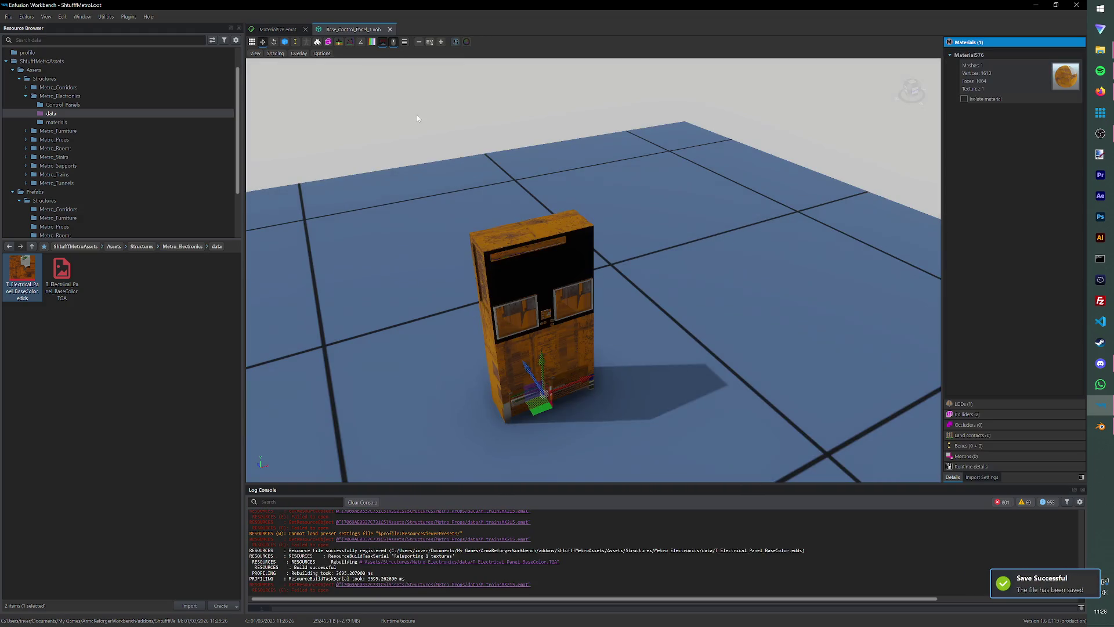
{"action": "mouse_move", "coordinate": [539, 319]}
{"action": "left_mouse_down"}
{"action": "mouse_move", "coordinate": [398, 286]}
{"action": "mouse_move", "coordinate": [683, 296]}
{"action": "mouse_move", "coordinate": [646, 306]}
{"action": "mouse_move", "coordinate": [476, 188]}
{"action": "left_mouse_up"}
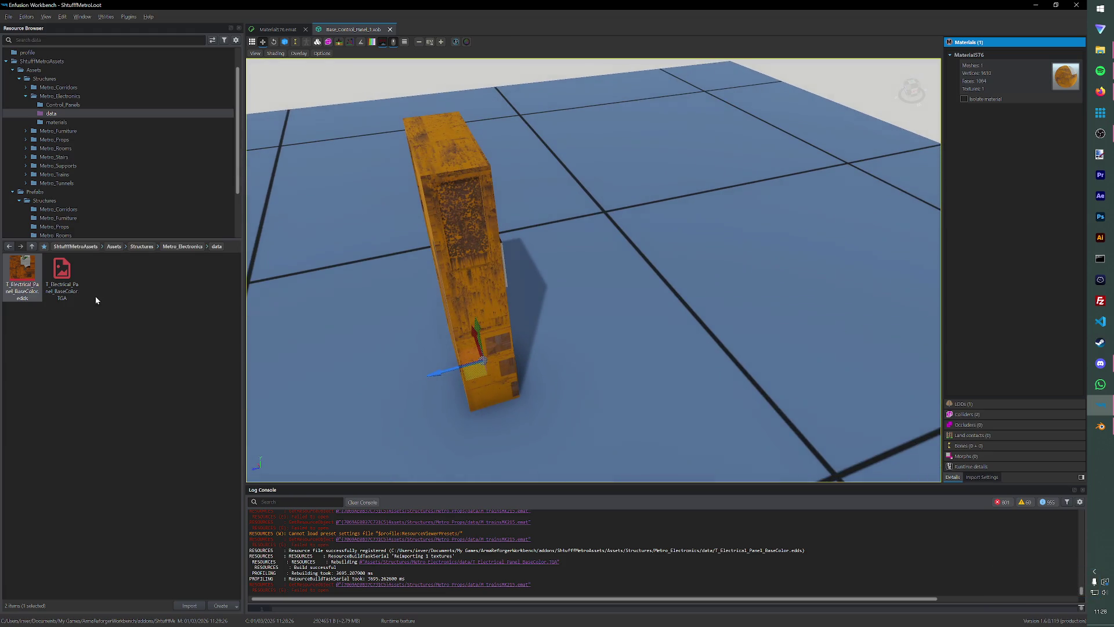
Clear the BCR Map, delete both electrical panel files, and import the gray base color texture.
{"action": "double_click", "coordinate": [1072, 84]}
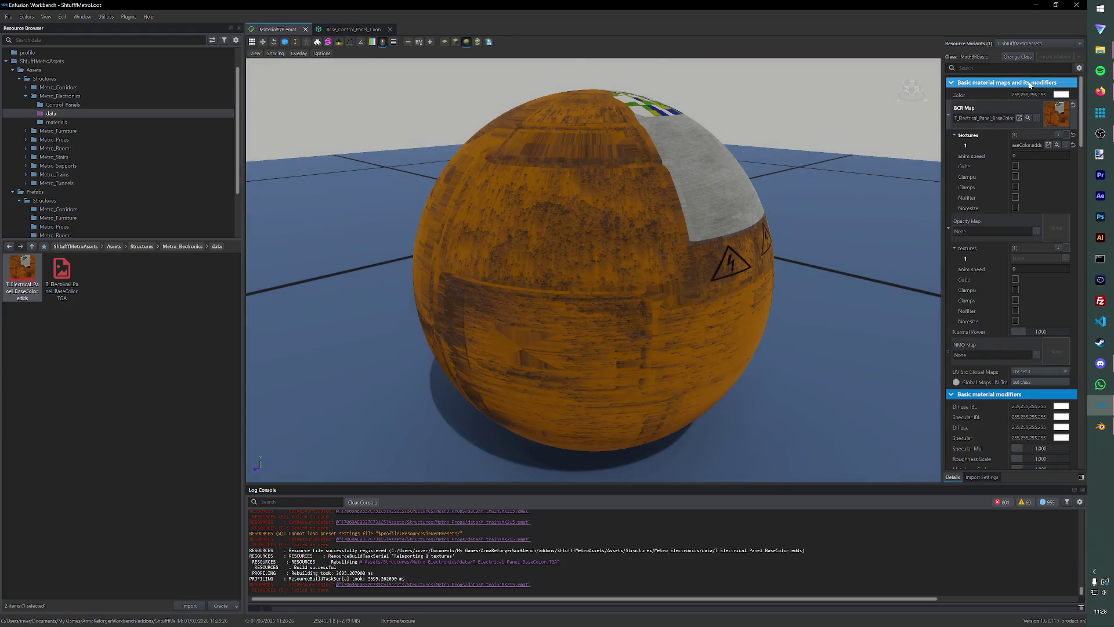
{"action": "left_click", "coordinate": [1073, 107]}
{"action": "left_click", "coordinate": [62, 268], "text": "ctrl"}
{"action": "key", "text": "Delete"}
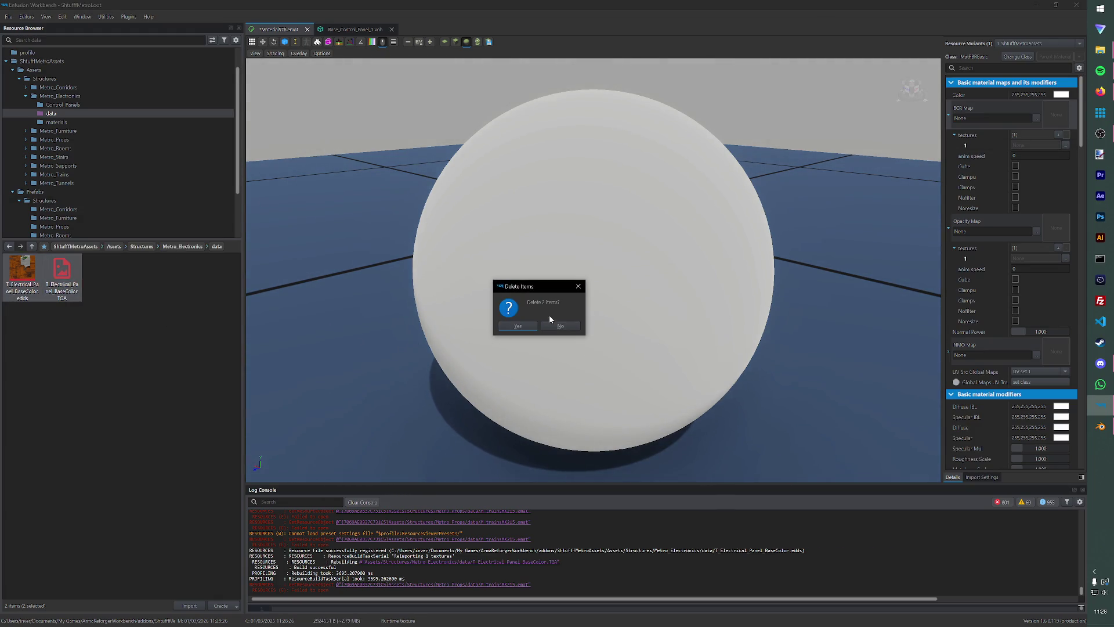
{"action": "left_click", "coordinate": [508, 326]}
{"action": "key", "text": "alt+Tab"}
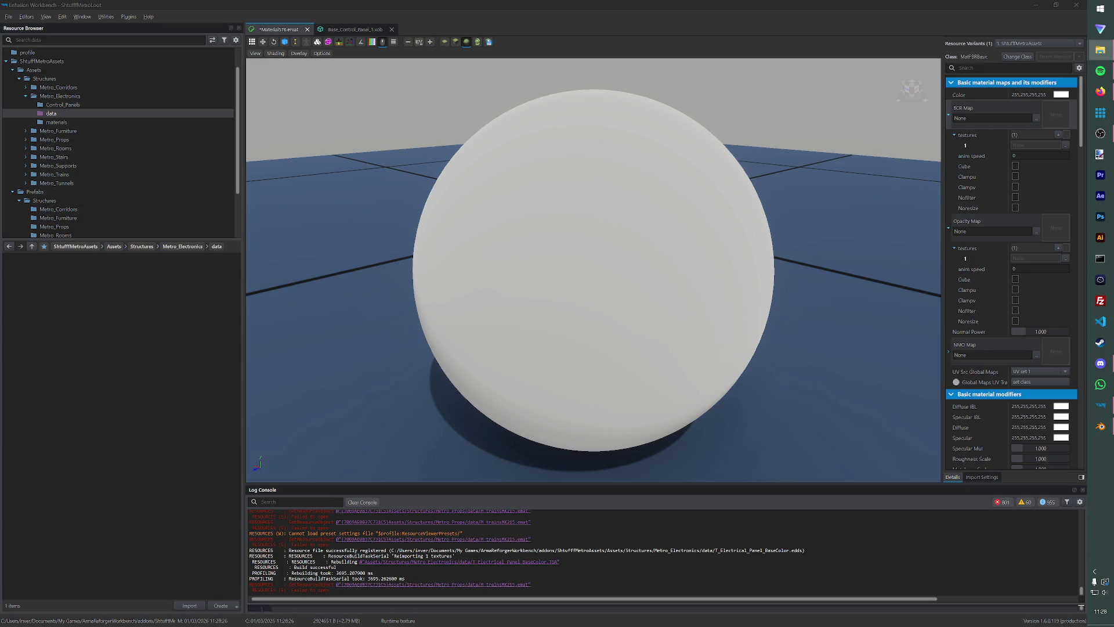
{"action": "left_click", "coordinate": [356, 29]}
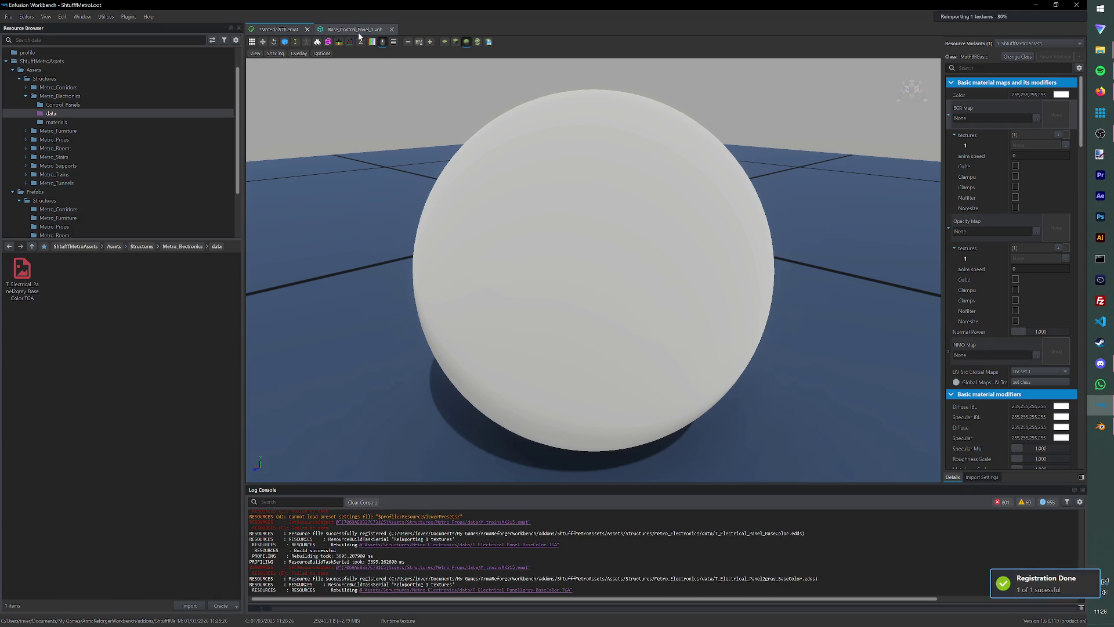